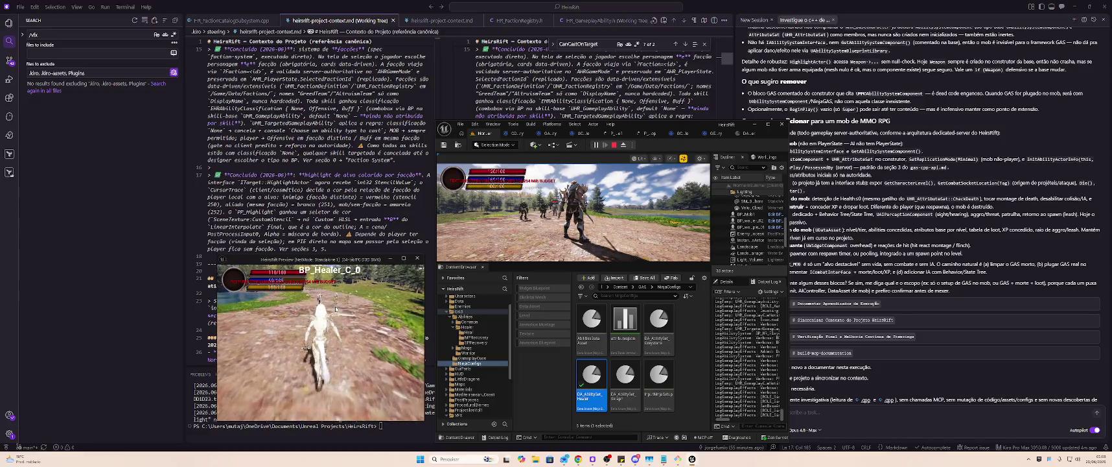
- Run the character across the dirt field toward the NPCs, trigger an ability, and end the play test
key(w)
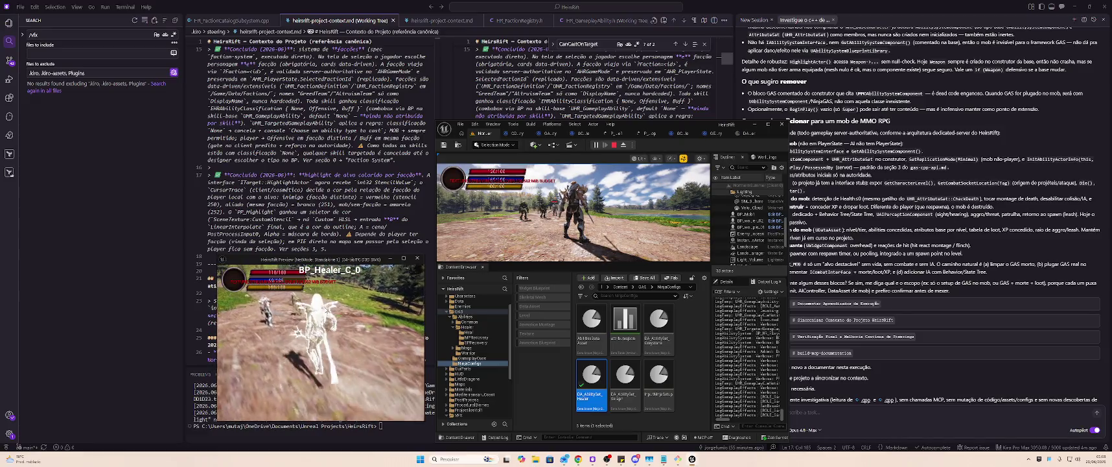
key(w)
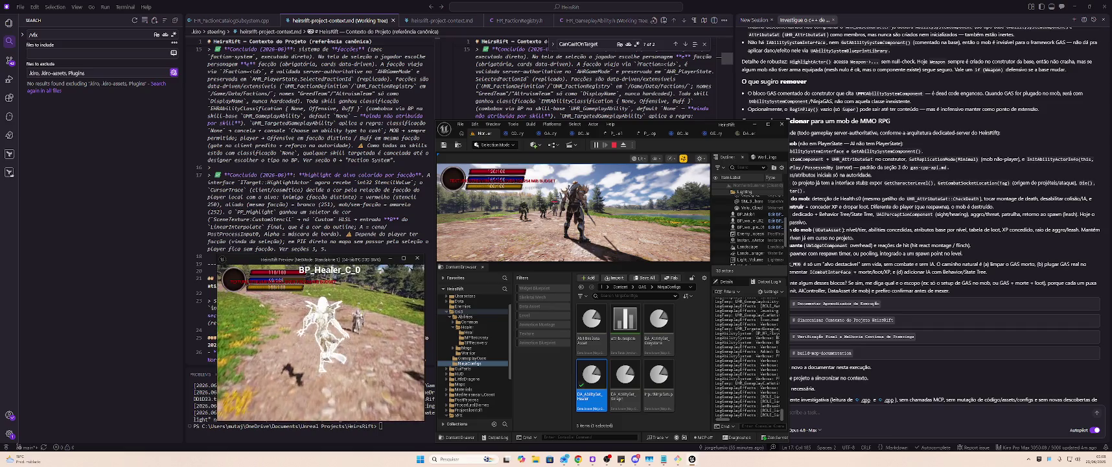
key(w)
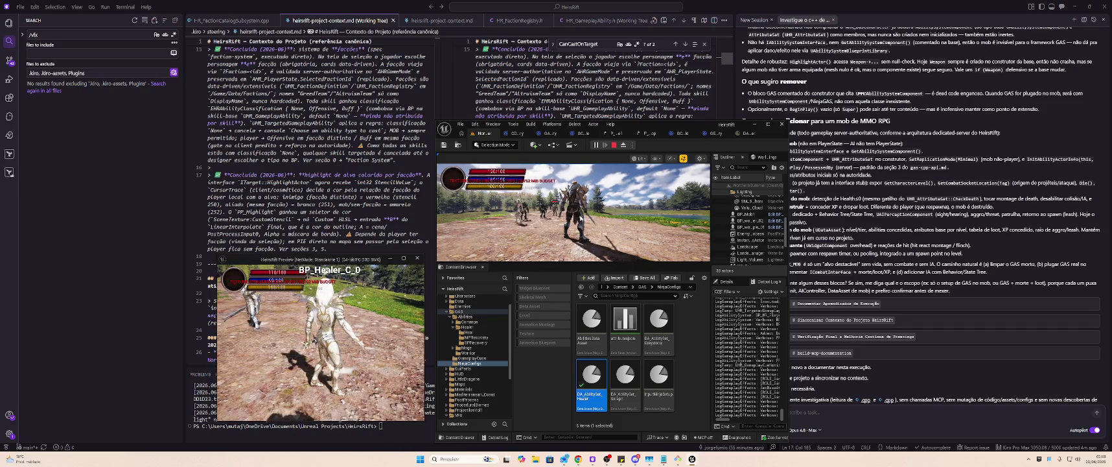
key(w)
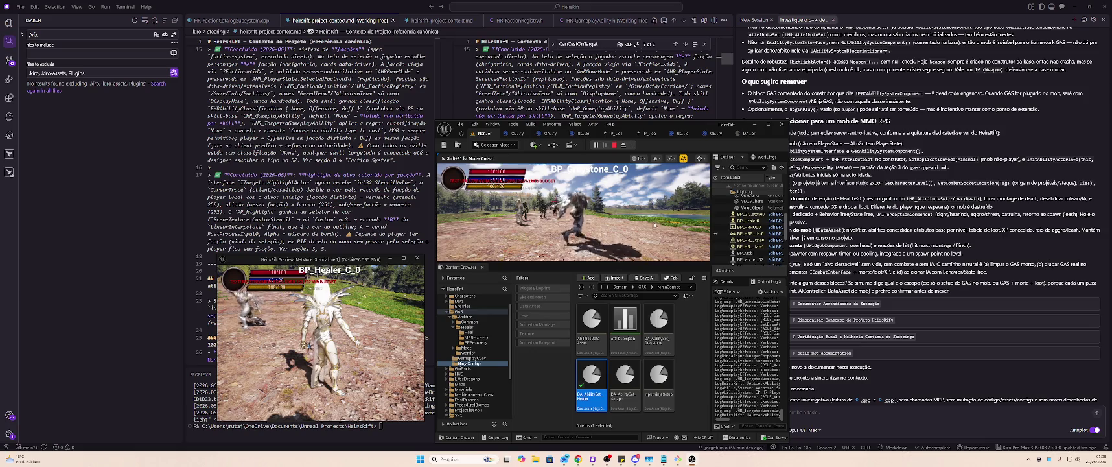
click(533, 250)
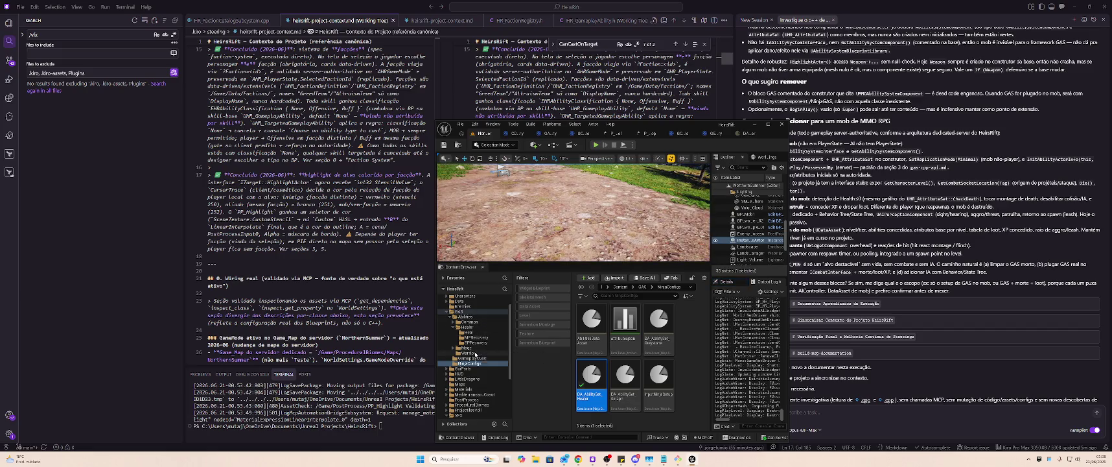
click(468, 352)
- Open the GA_AutoAtk blueprint from Abilities > Common > AutoAtk, then return to Kiro's chat history
click(465, 317)
click(477, 322)
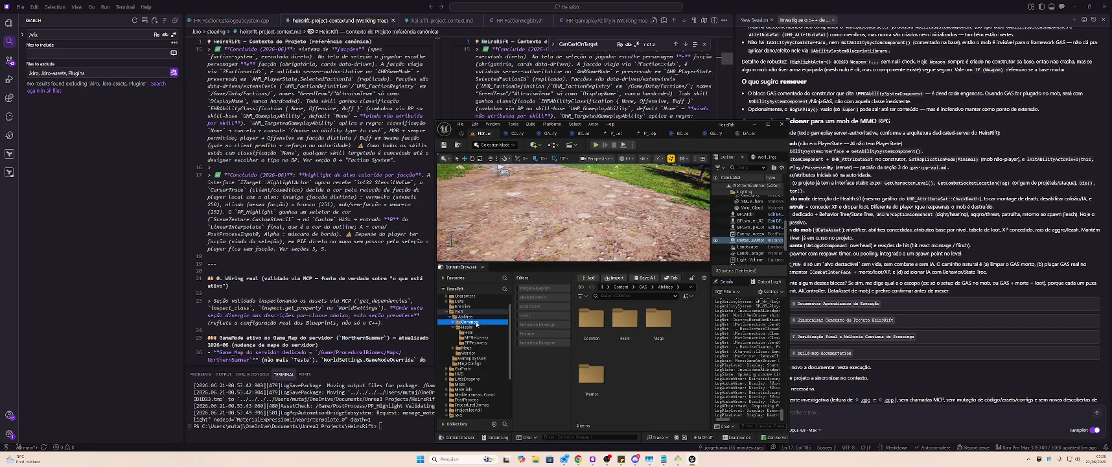
click(470, 363)
click(477, 323)
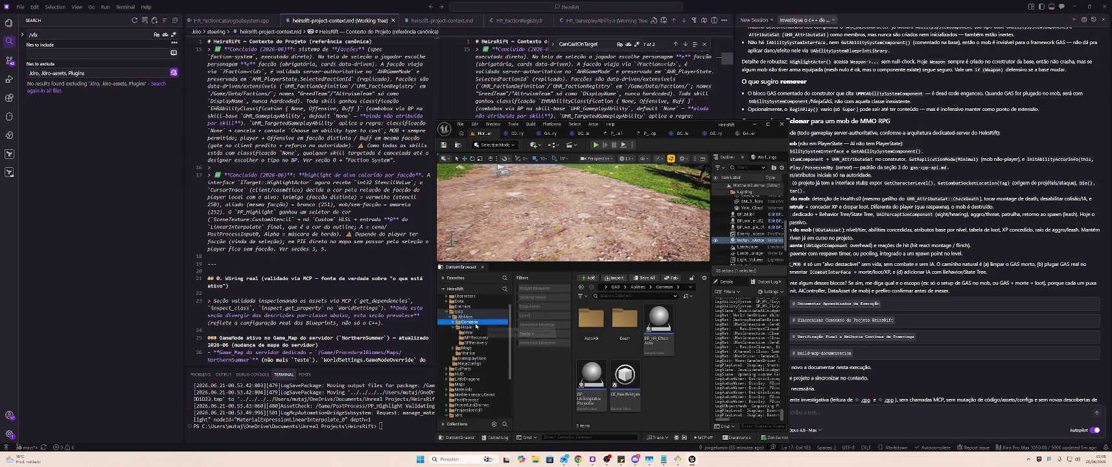
double_click(591, 319)
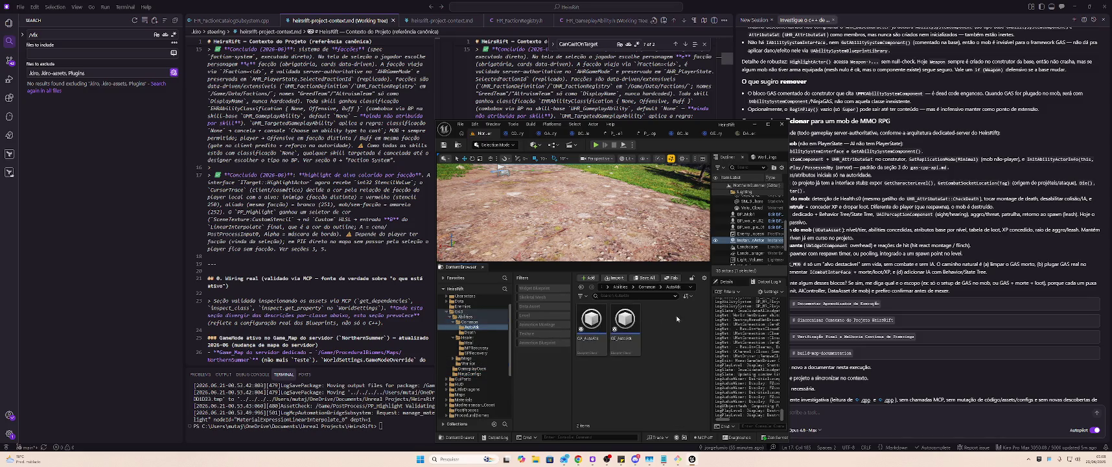
double_click(591, 319)
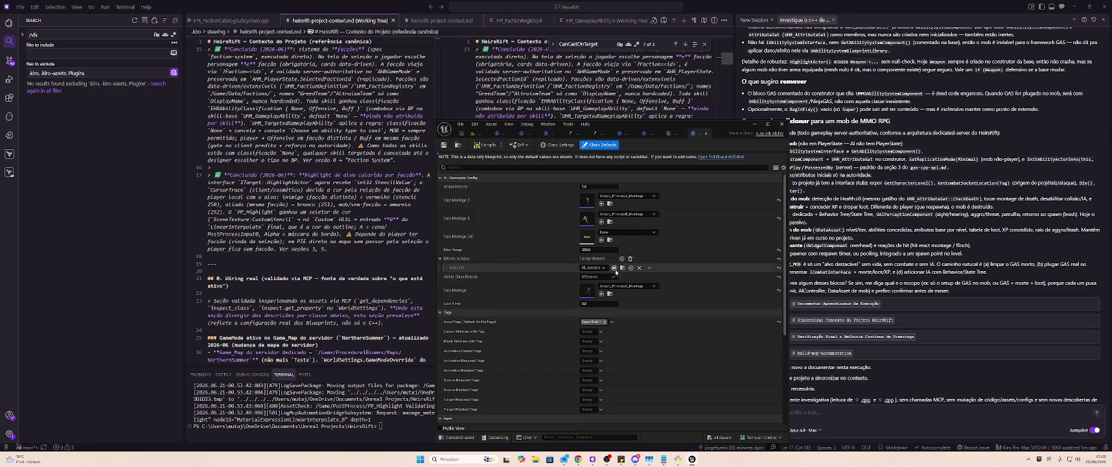
click(868, 420)
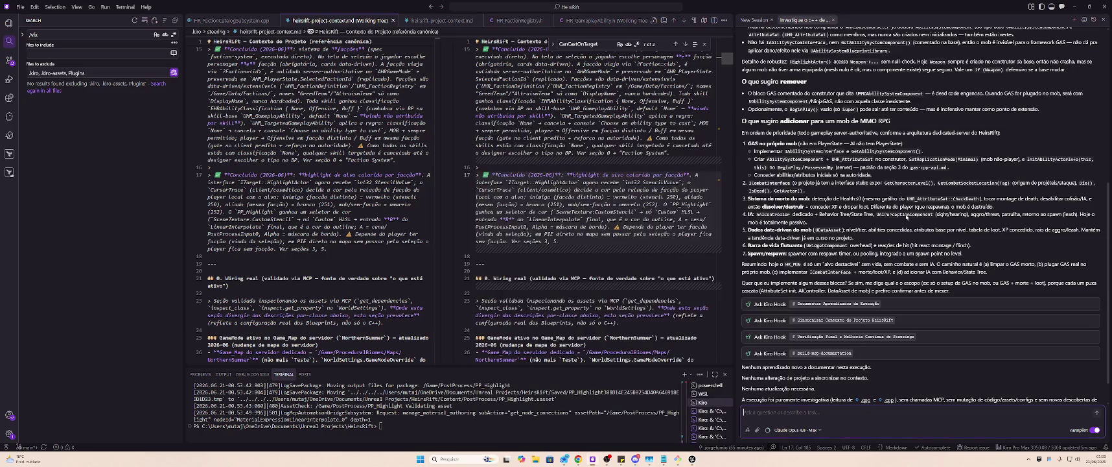
click(1094, 19)
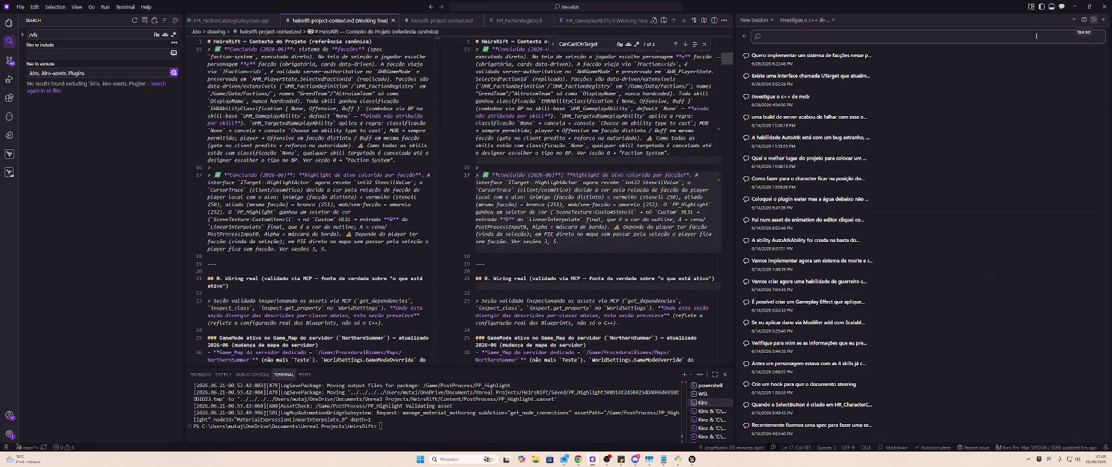
- Reopen the 'Quero implementar um sistema de facções...' chat session and scroll through the conversation
click(867, 57)
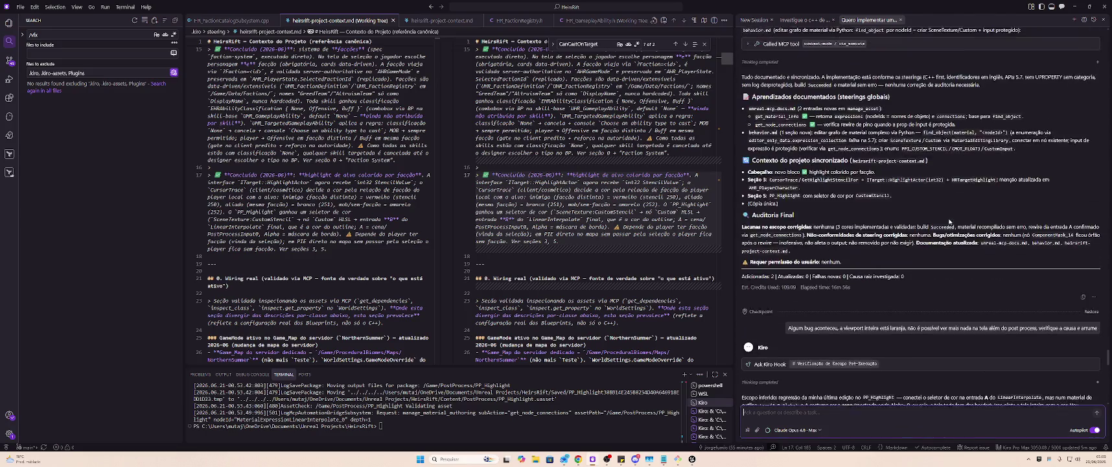
scroll(952, 225, up, 10)
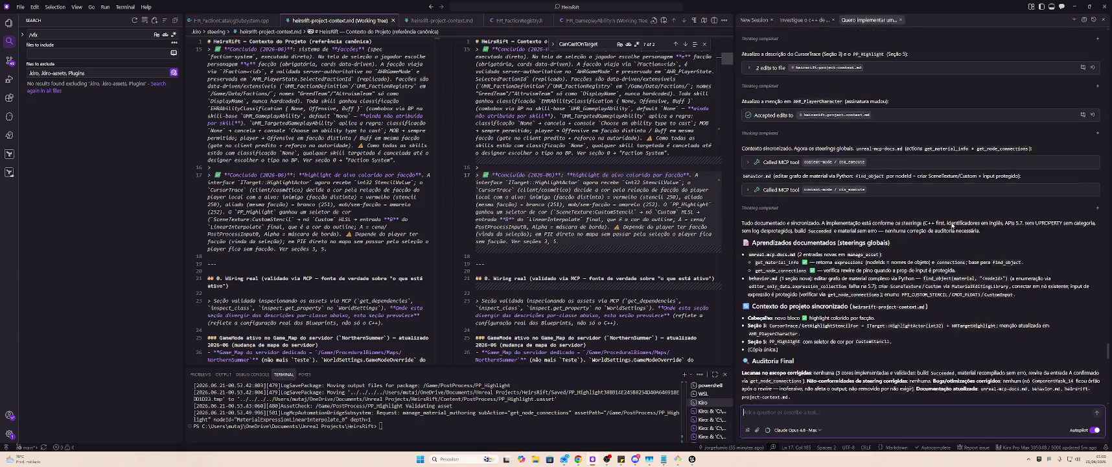
scroll(952, 221, up, 10)
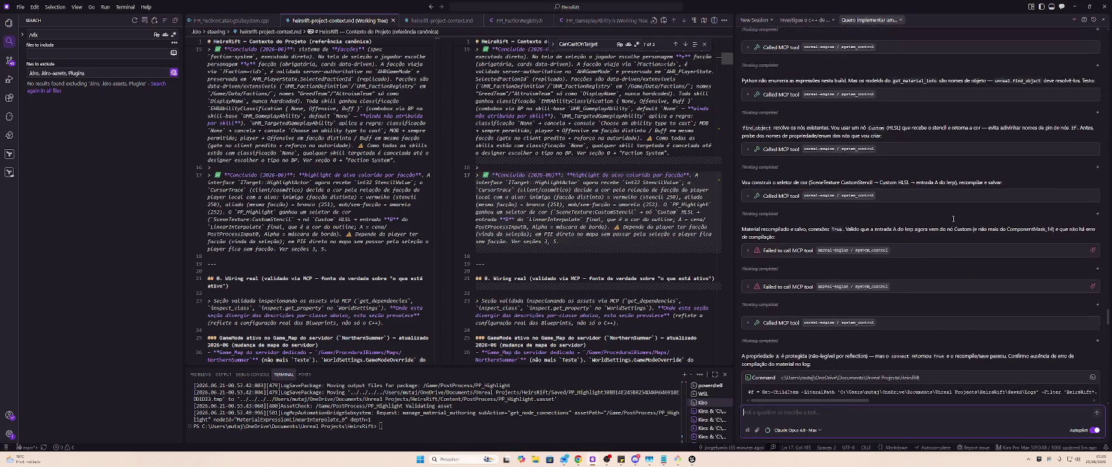
scroll(953, 214, up, 10)
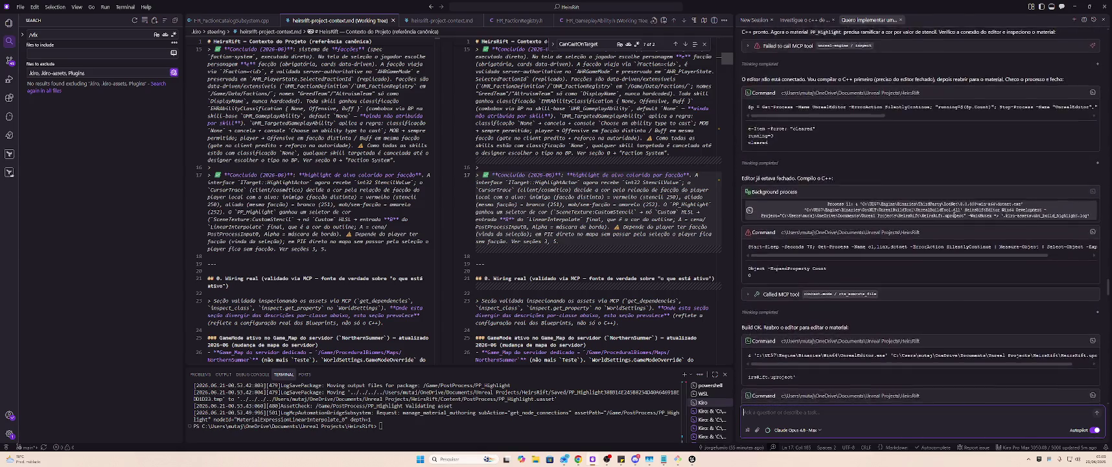
scroll(954, 214, down, 15)
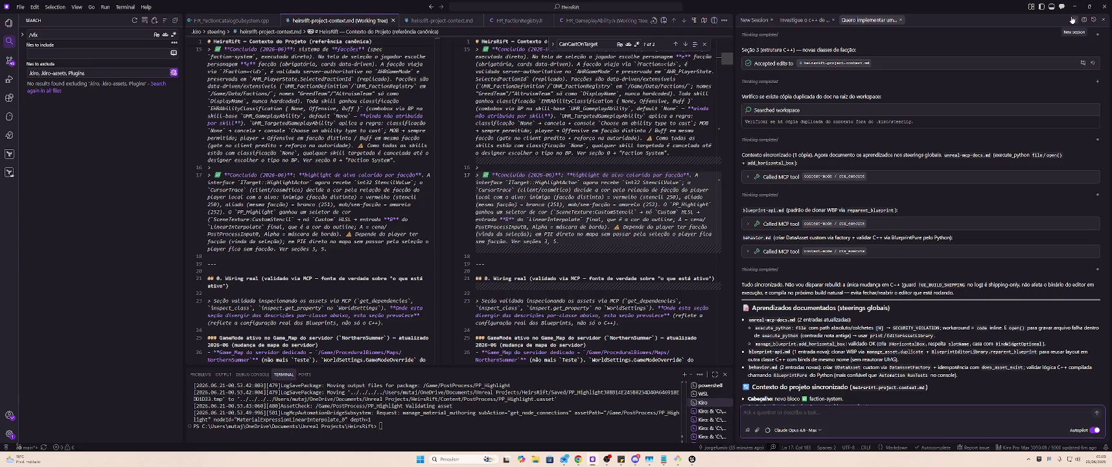
click(1072, 19)
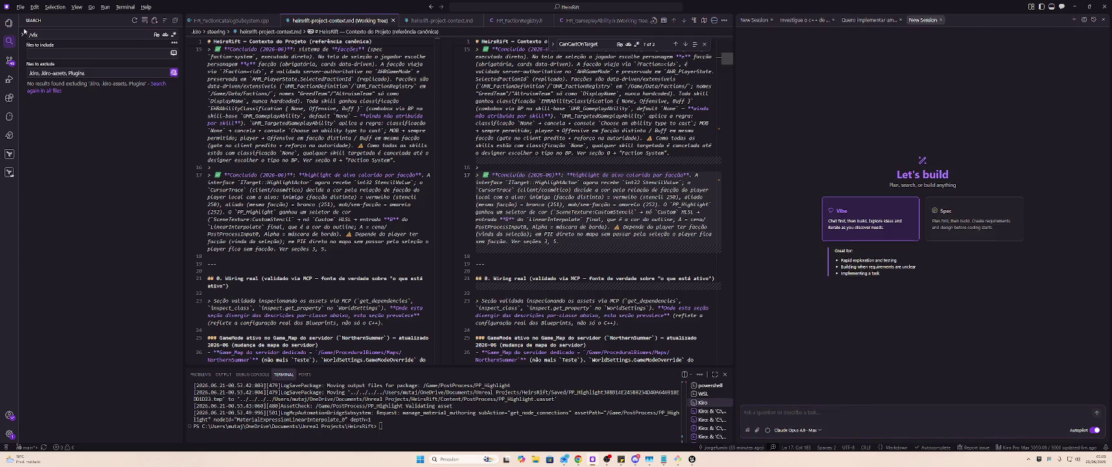
- Switch to the GA_AutoAtk window in Unreal and open it in the full Blueprint editor
key(alt+Tab)
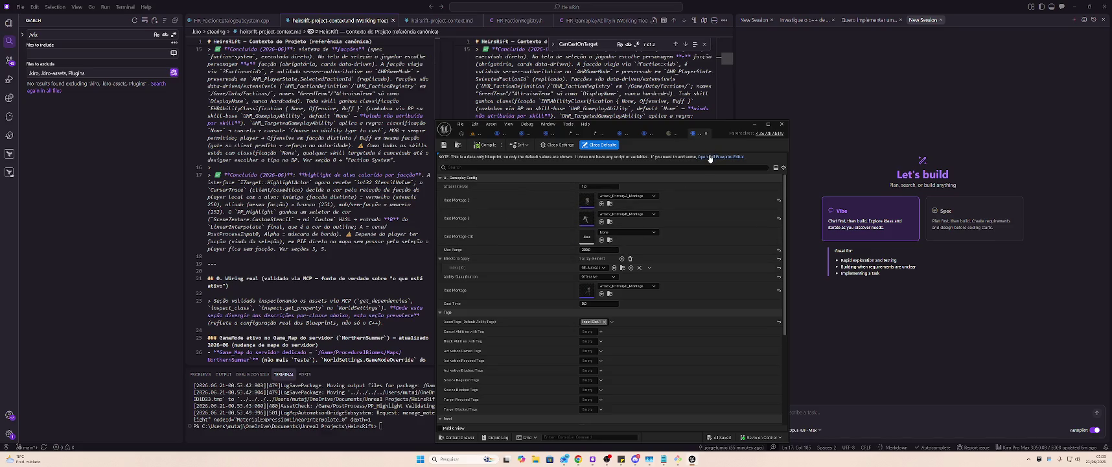
click(710, 158)
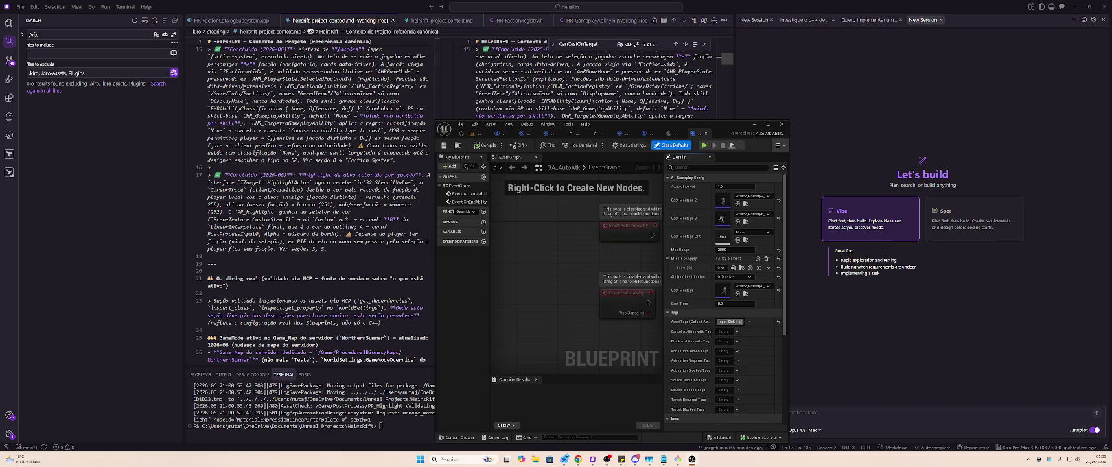
click(9, 22)
- Open AutoAtkAbility.cpp and AutoAtkAbility.h from Skills/Common and select the parent class UHR_TargetedGameplayAbility
scroll(129, 236, down, 1)
scroll(130, 236, down, 5)
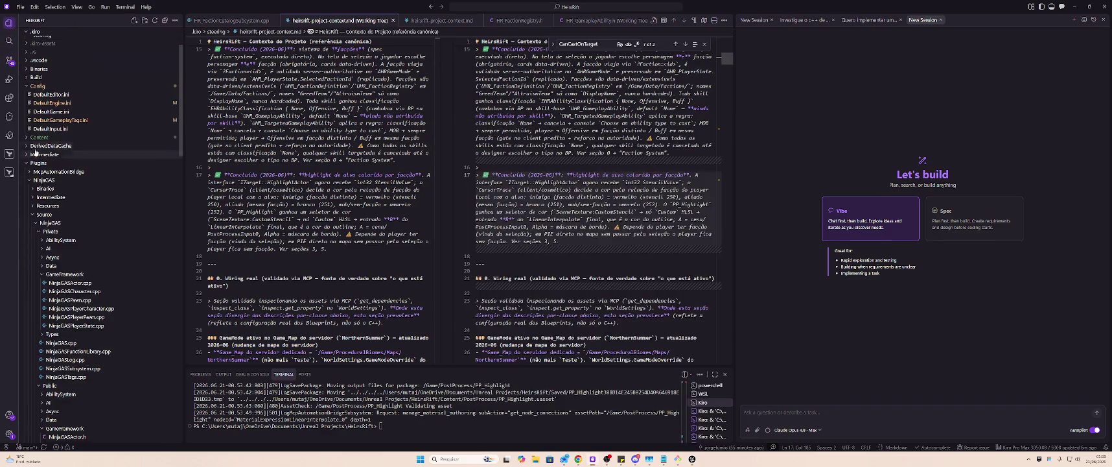
scroll(77, 221, down, 4)
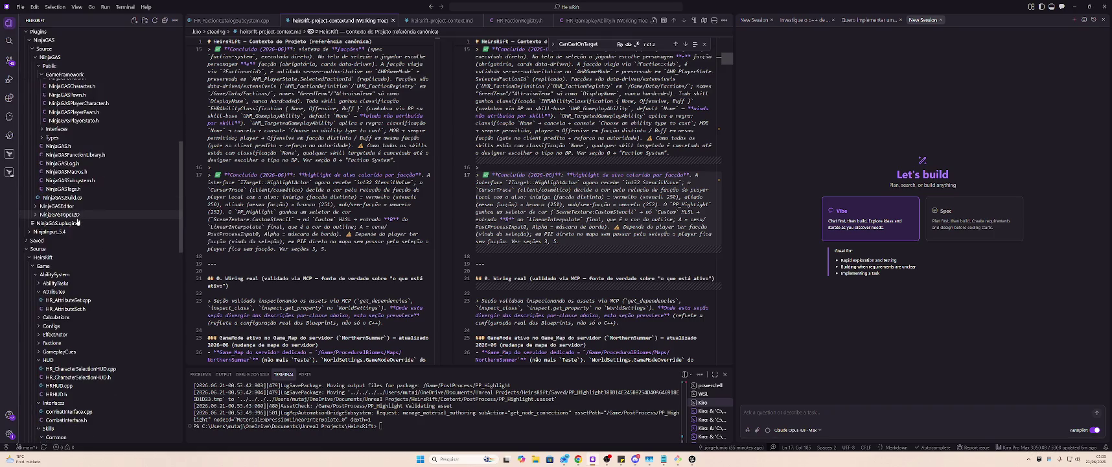
scroll(149, 245, down, 3)
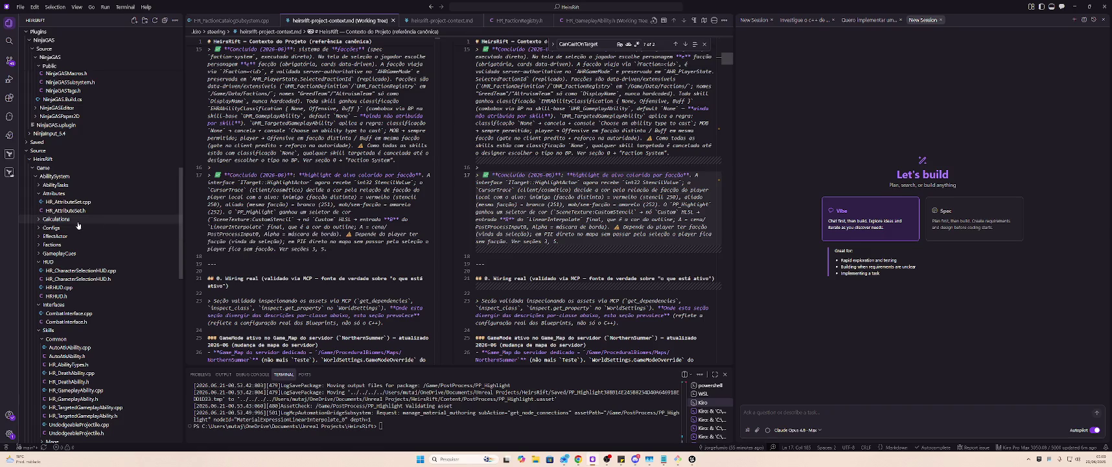
click(99, 348)
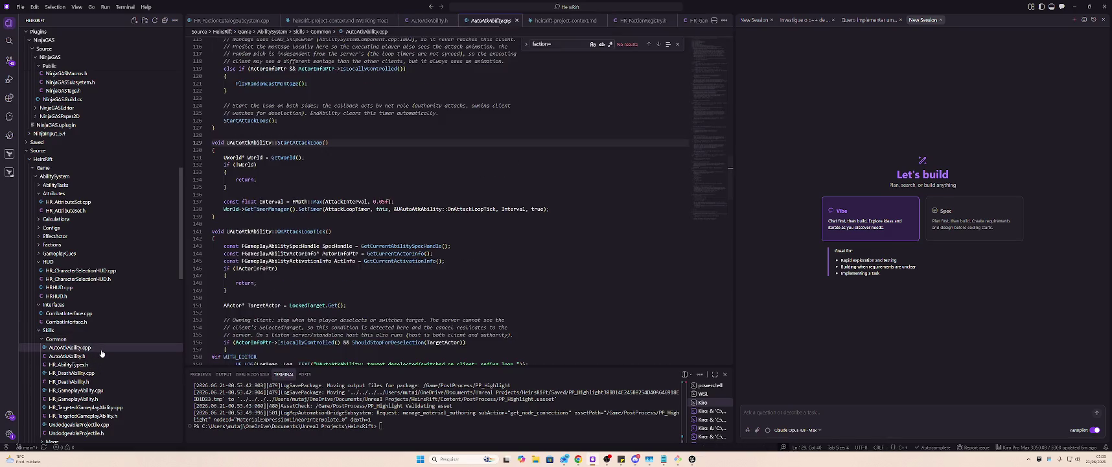
scroll(386, 313, up, 9)
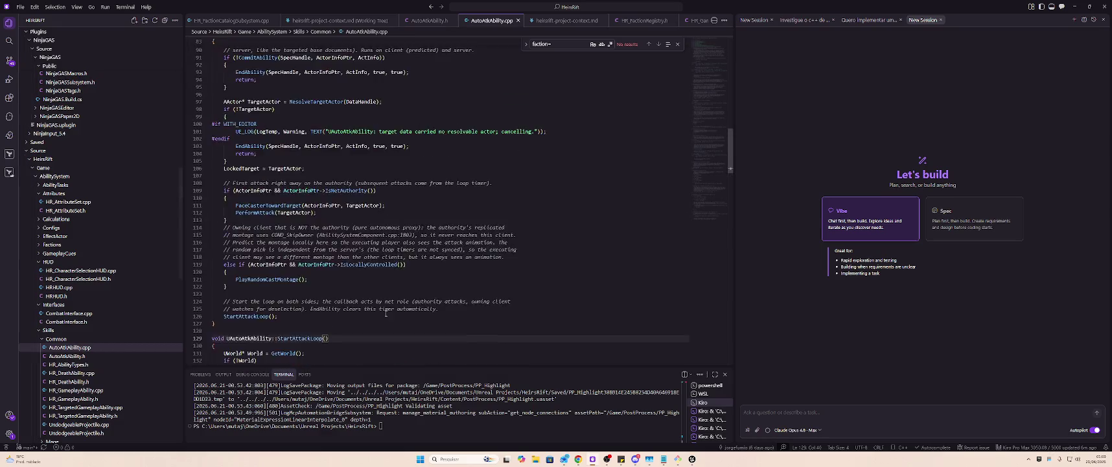
scroll(385, 313, up, 20)
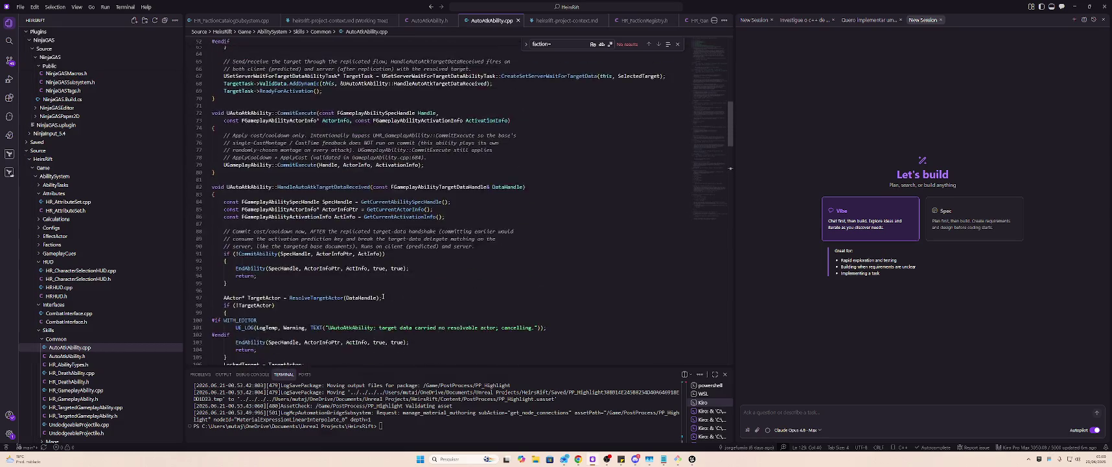
click(75, 355)
double_click(398, 277)
key(ctrl+c)
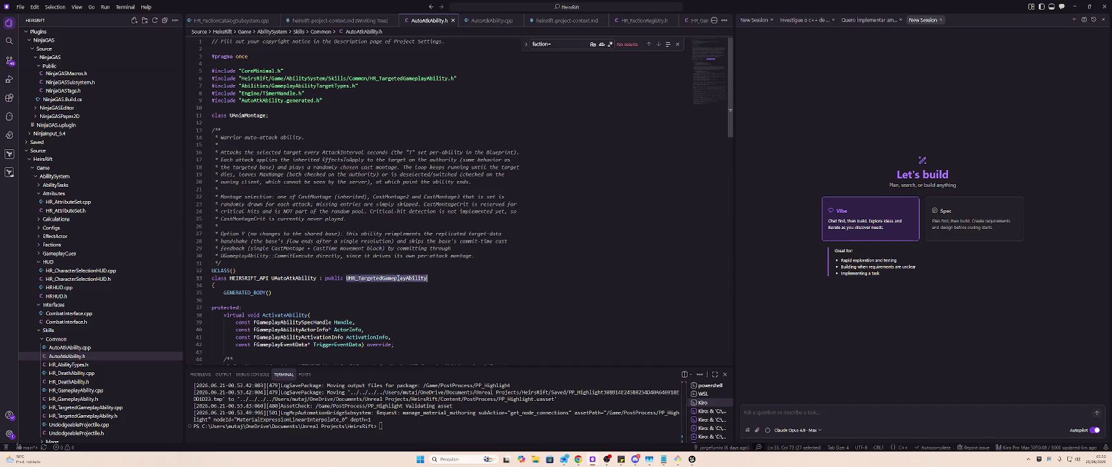
- Ask the agent why AutoAtkAbility, inheriting UHR_TargetedGameplayAbility, can hit allies despite being Offensive
click(768, 406)
text(I)
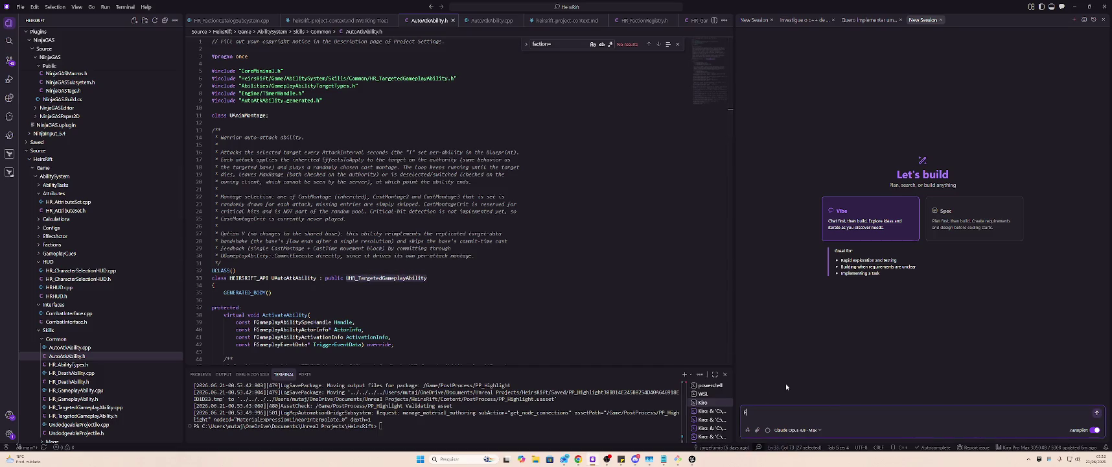
text(Por que)
key(ctrl+v)
key(ctrl+z)
text(mo herdando de)
key(ctrl+v)
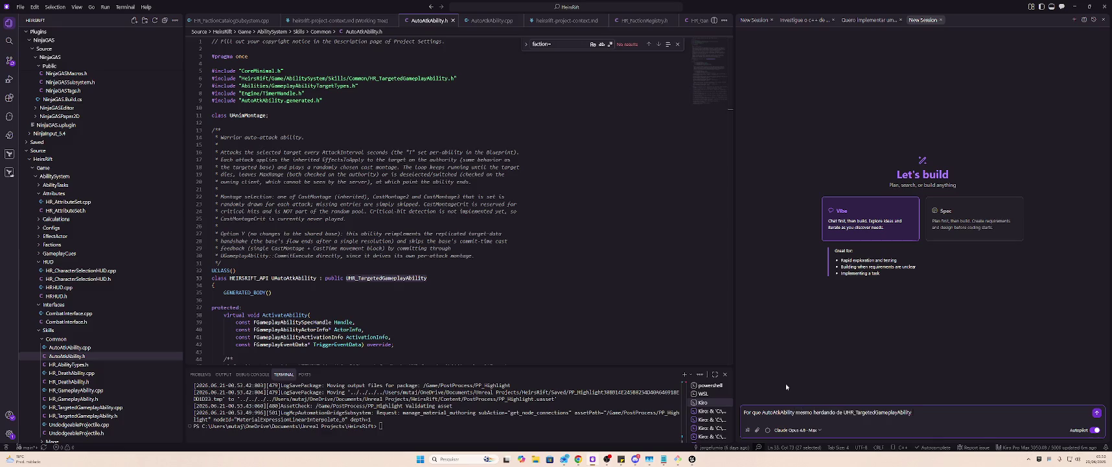
text(ão segue a regra)
text( de não poder )
text(atacar aliados? AutoAtkAbi)
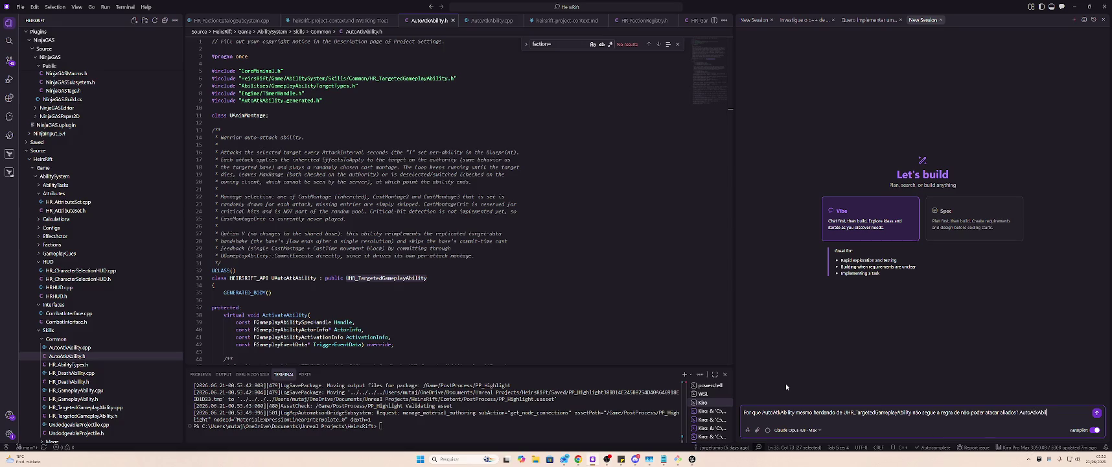
text(está podendo ser disp)
text(arado em aliado)
text(s mesmo sendo uma s)
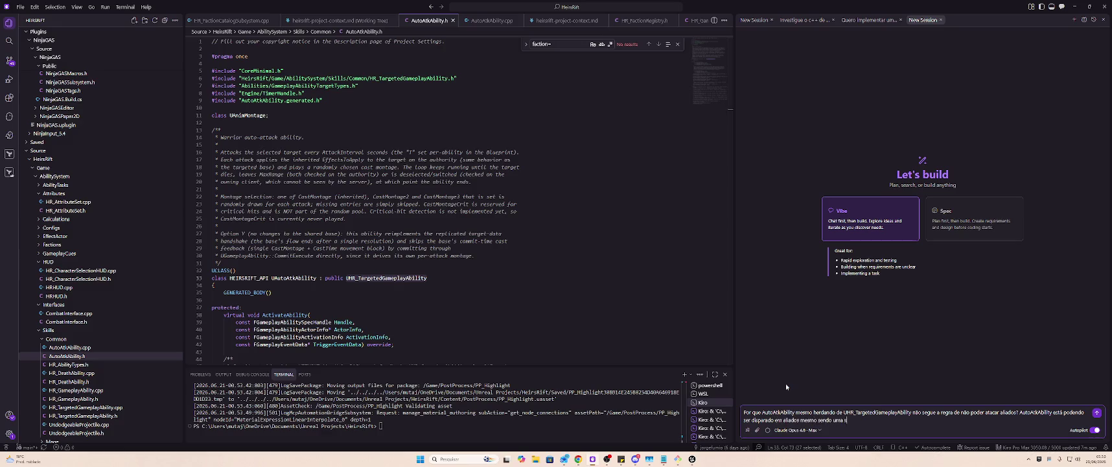
text(kill configurada)
text( como Offens)
text(ive)
key(Return)
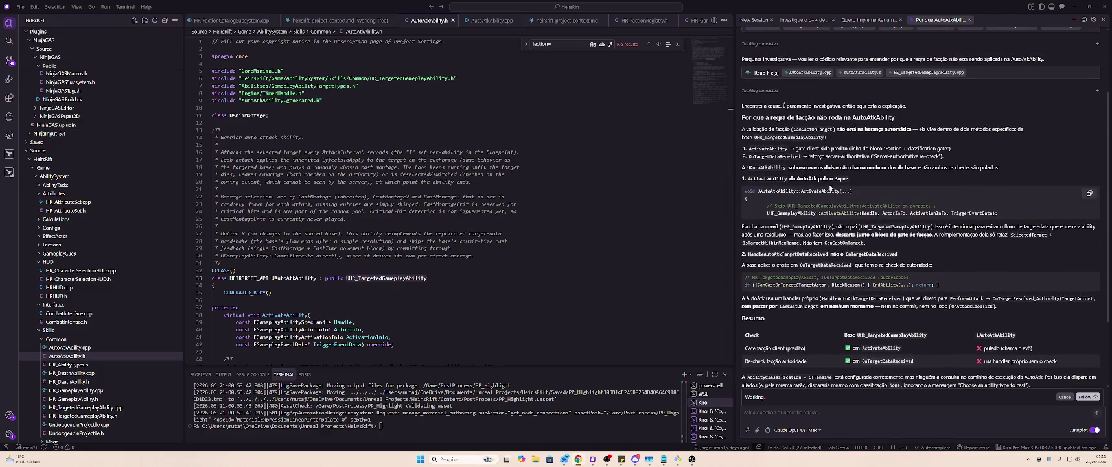
- Read through the agent's explanation of the faction validation and the two base-class checks
drag(742, 128, 1023, 129)
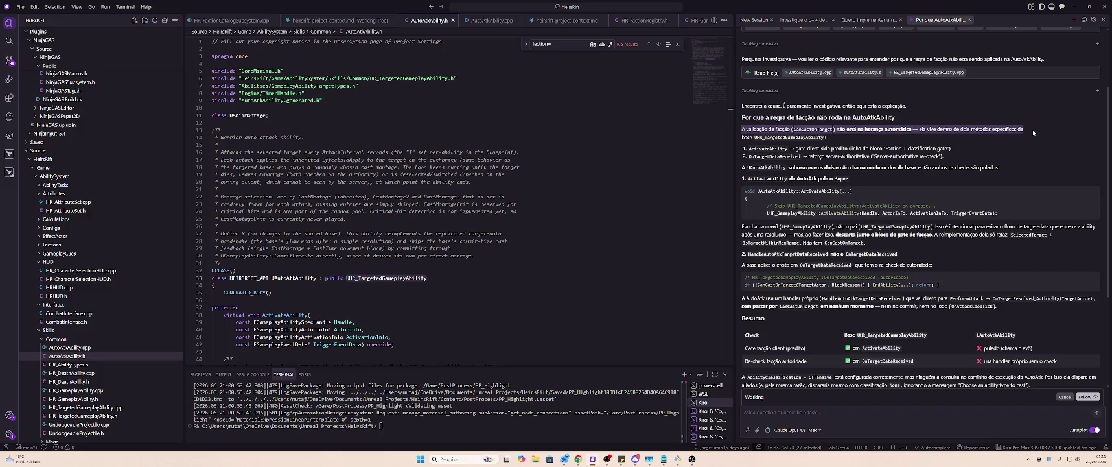
click(1032, 129)
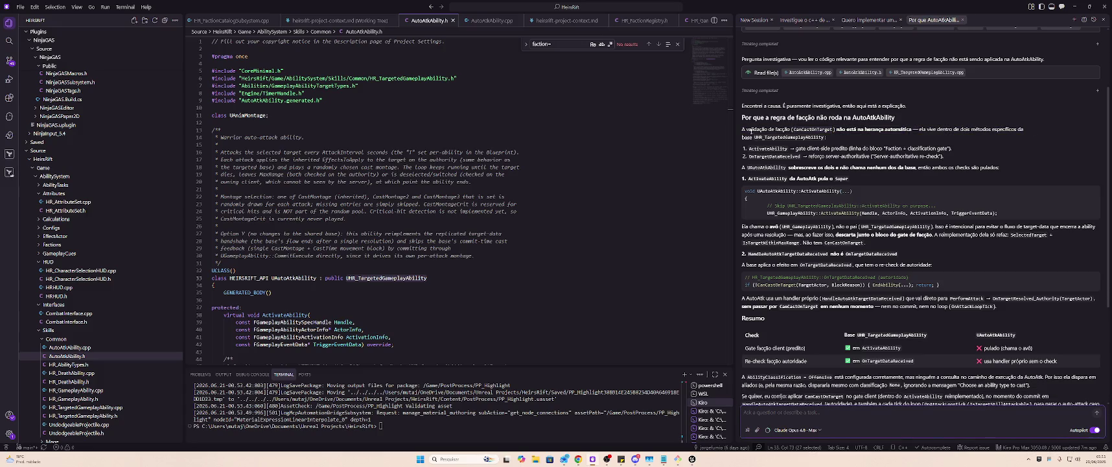
mouse_move(743, 129)
mouse_down()
mouse_move(959, 139)
mouse_move(952, 152)
mouse_move(993, 163)
mouse_up()
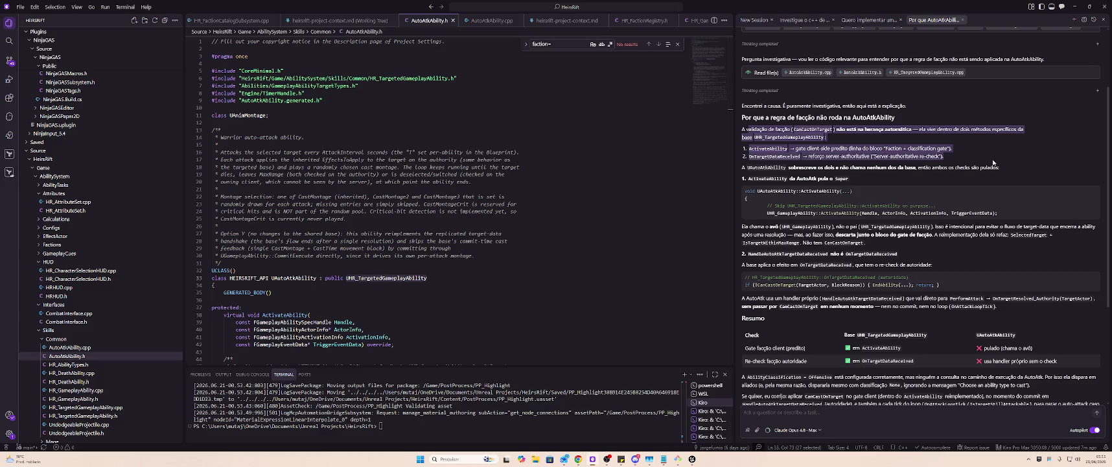
click(996, 158)
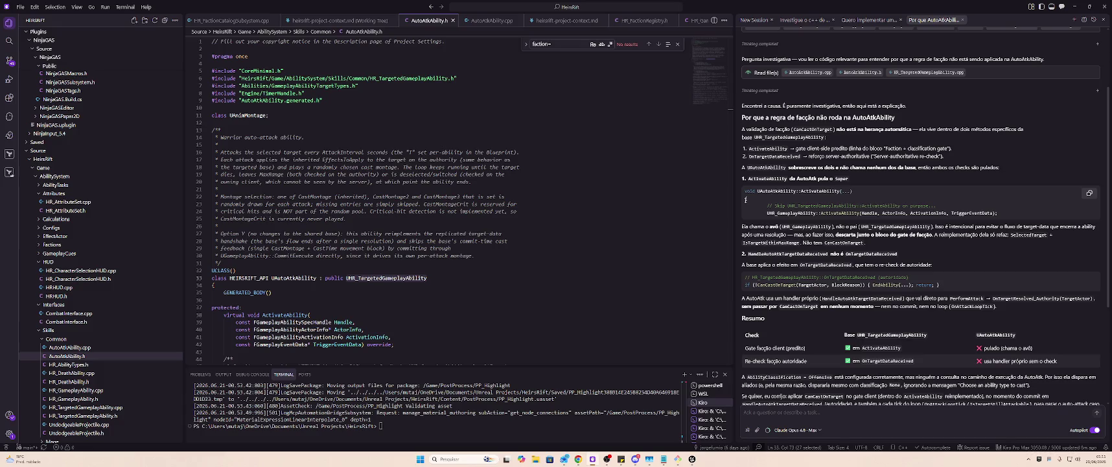
scroll(520, 212, down, 3)
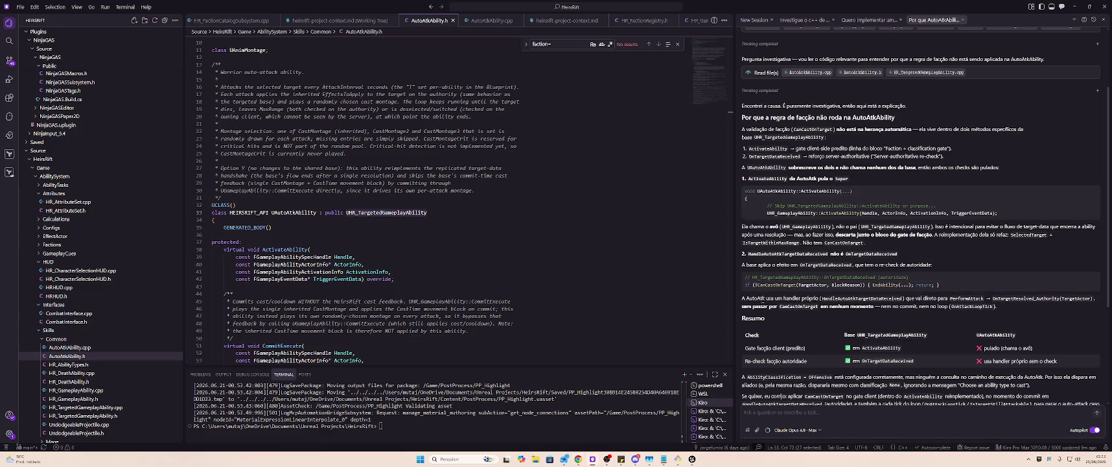
drag(773, 299, 1019, 311)
click(1018, 311)
scroll(884, 295, down, 2)
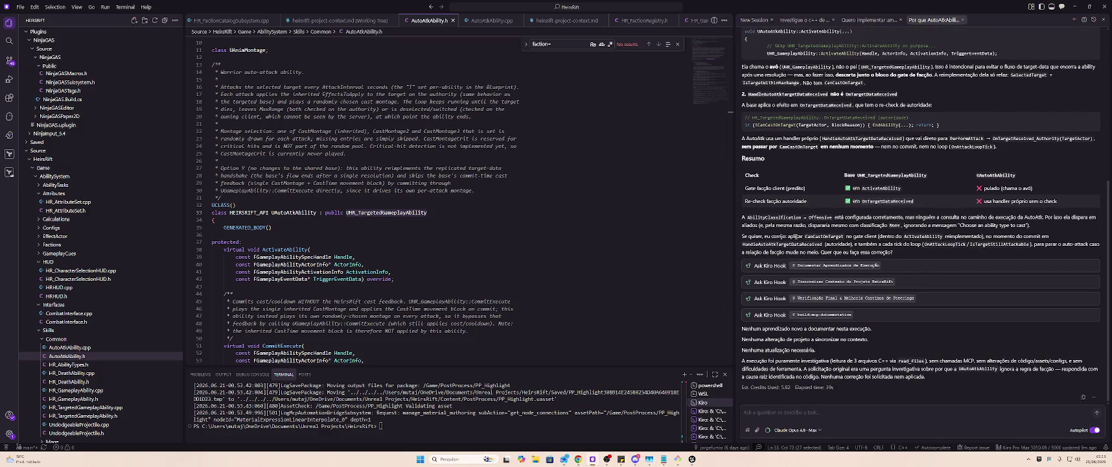
double_click(813, 237)
key(ctrl+c)
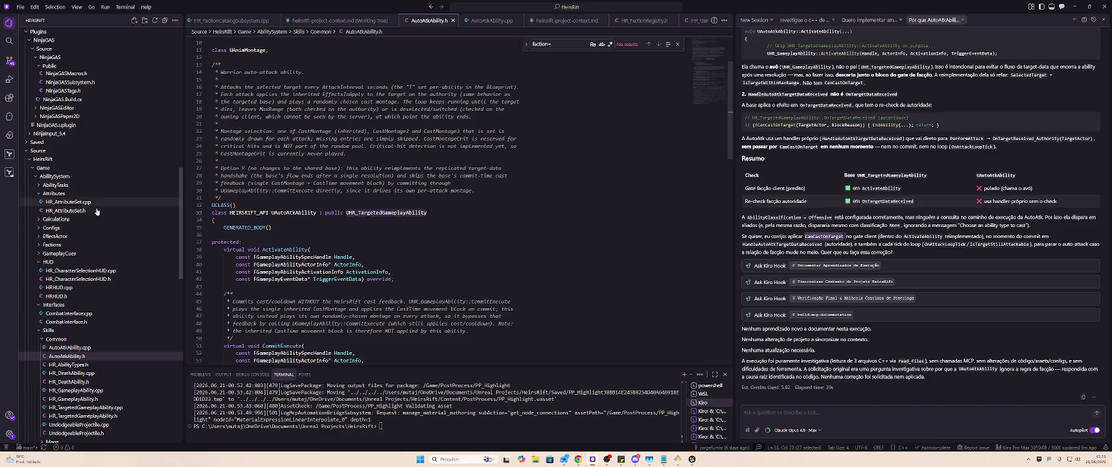
scroll(102, 304, down, 4)
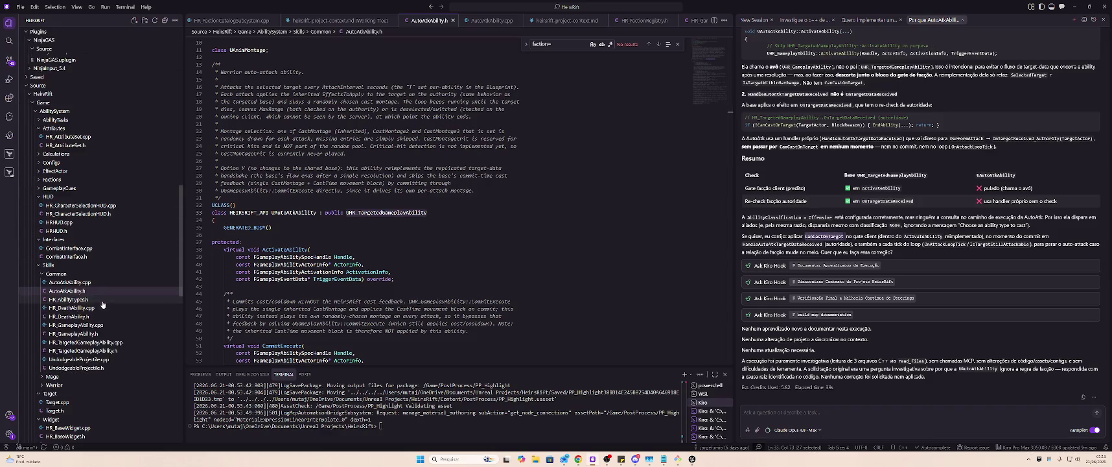
- Search HR_TargetedGameplayAbility.cpp for CanCastOnTarget, landing on the server-side re-check in OnTargetDataReceived
click(127, 343)
key(ctrl+f)
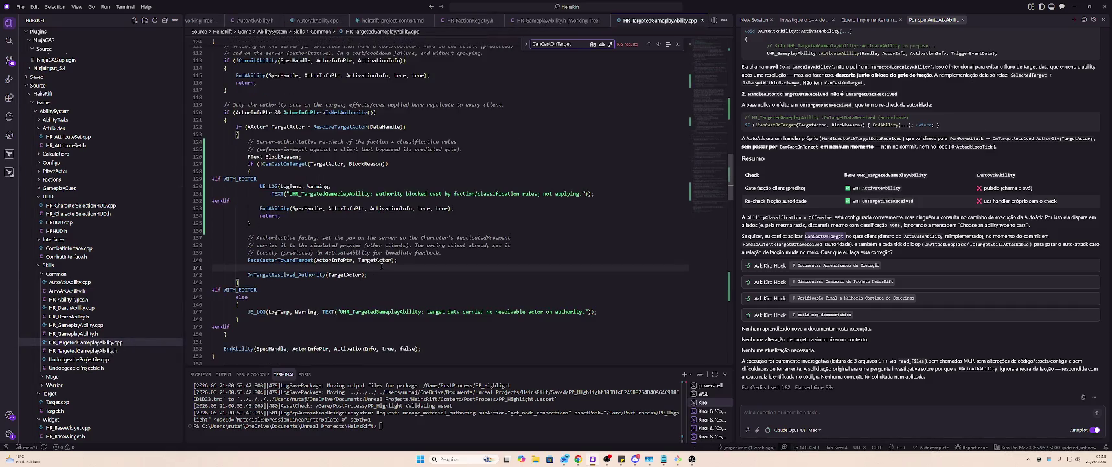
key(ctrl+v)
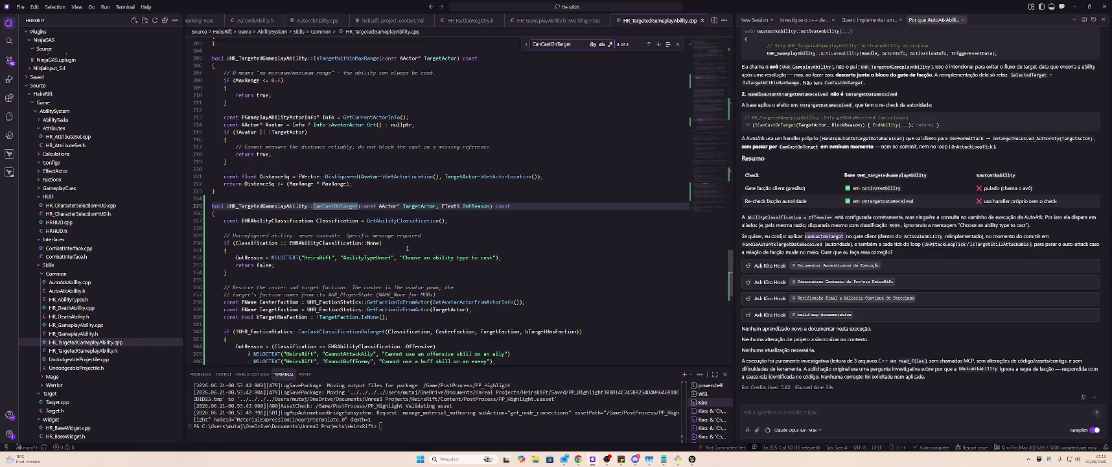
key(Return)
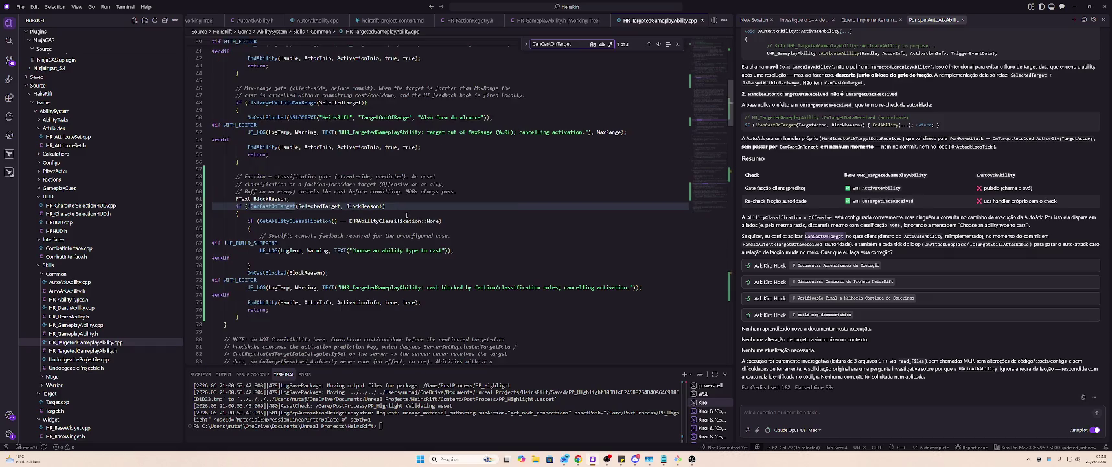
scroll(406, 215, up, 8)
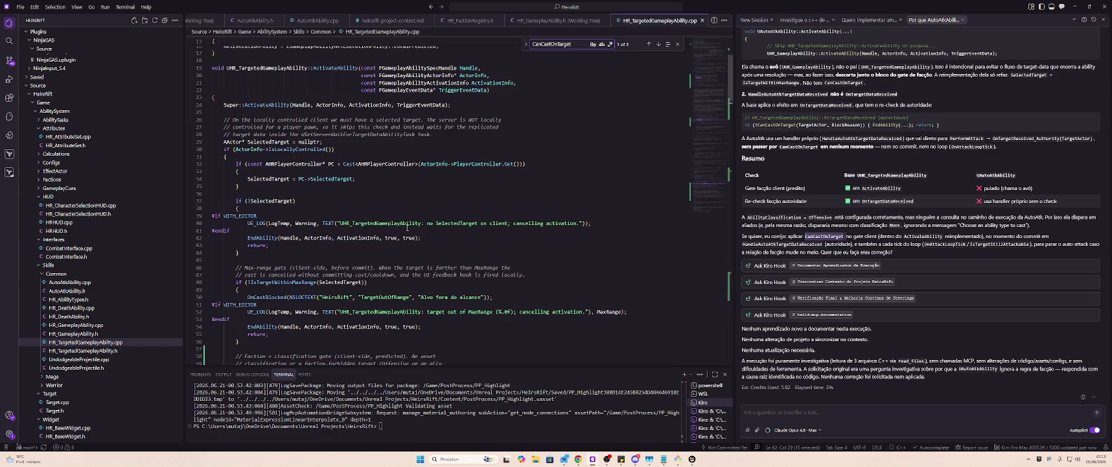
scroll(407, 227, up, 3)
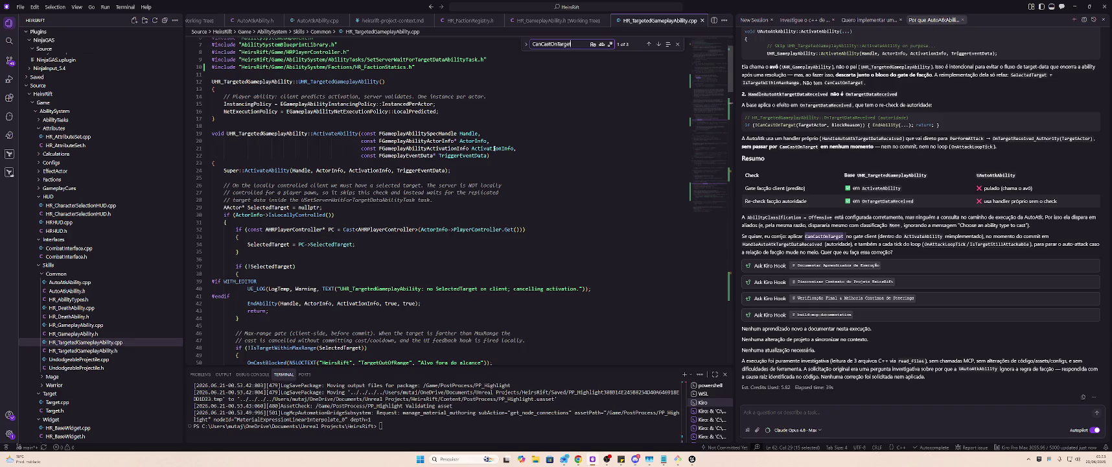
key(Return)
key(Return)
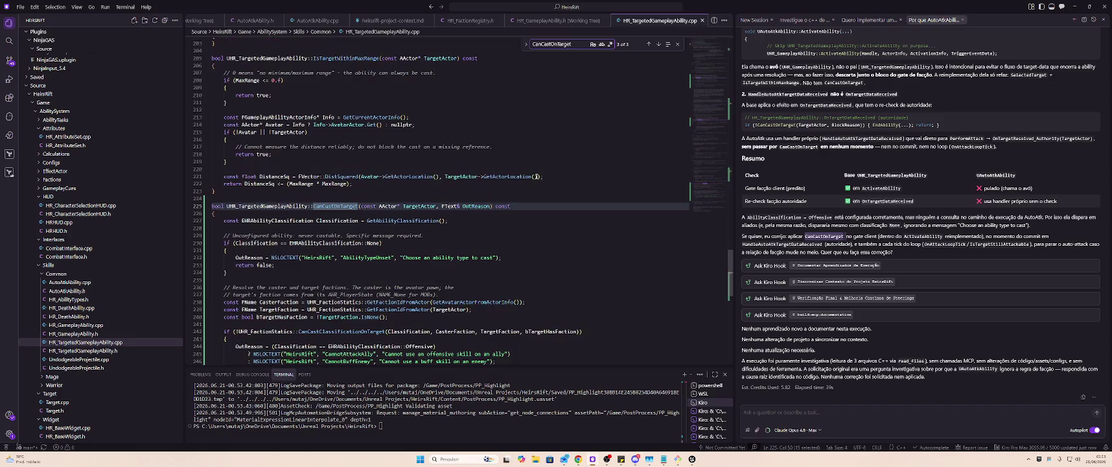
key(shift+Return)
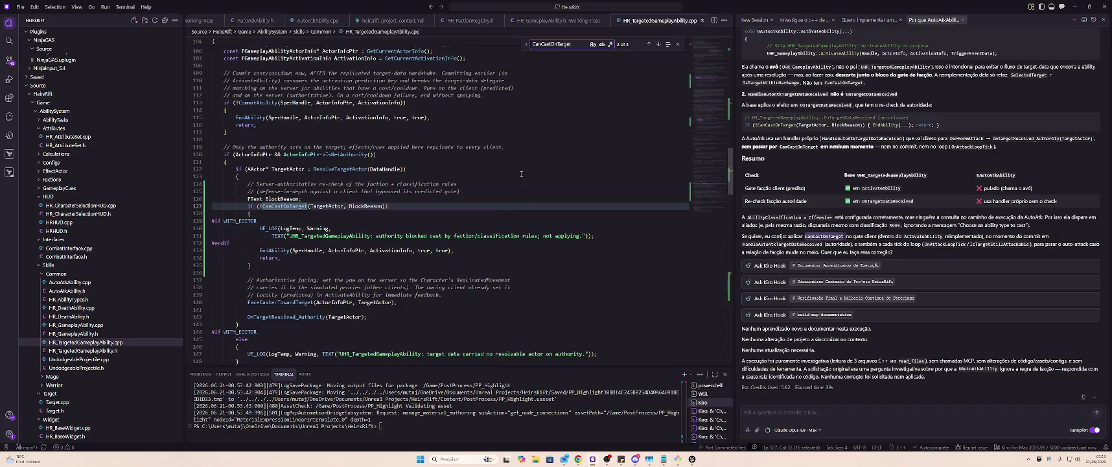
scroll(490, 195, up, 4)
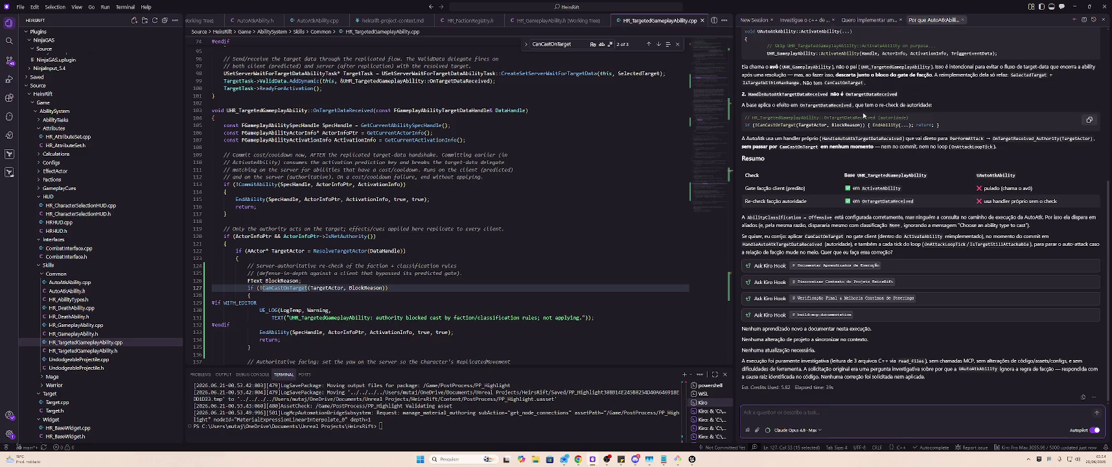
scroll(863, 114, up, 4)
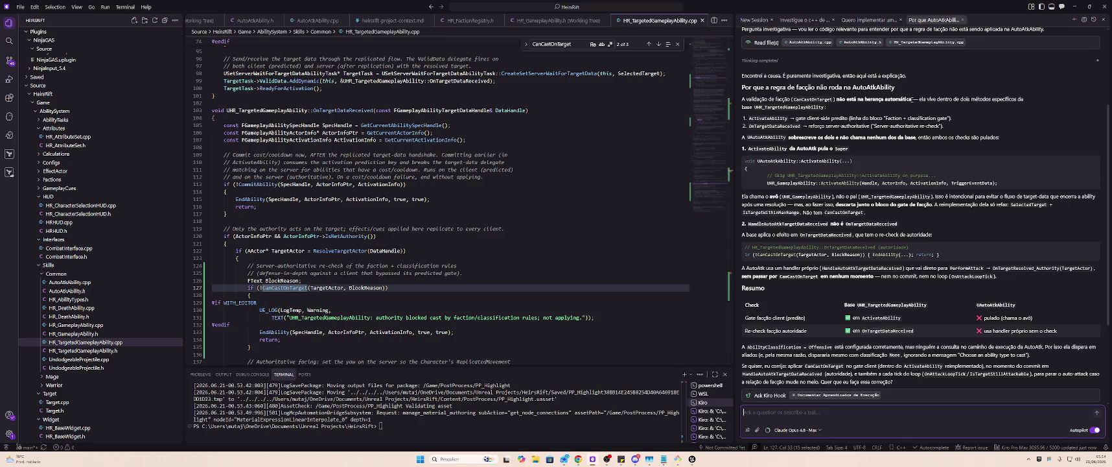
- Review AutoAtkAbility.cpp's own ActivateAbility on line 25 and the line 21 comment on skipping the base flow
click(843, 411)
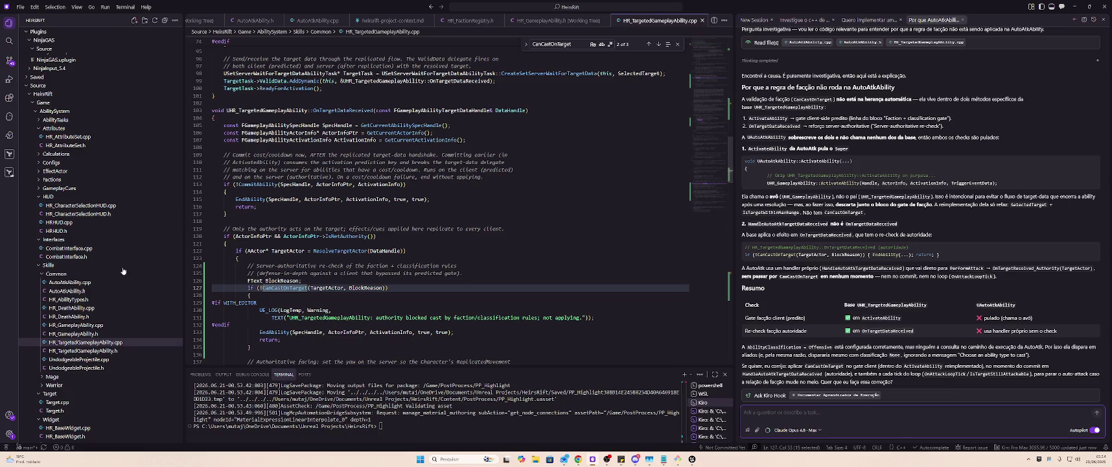
click(104, 282)
scroll(324, 265, up, 5)
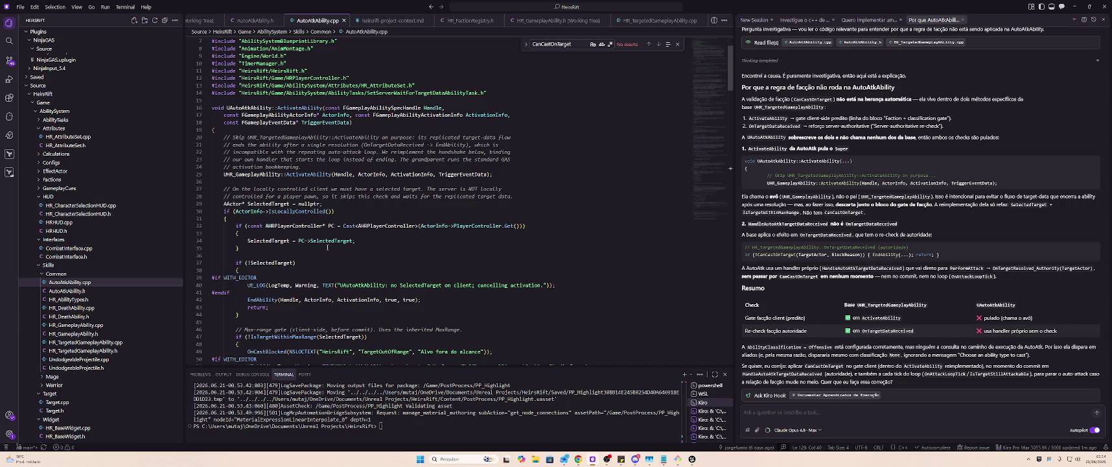
scroll(335, 241, down, 3)
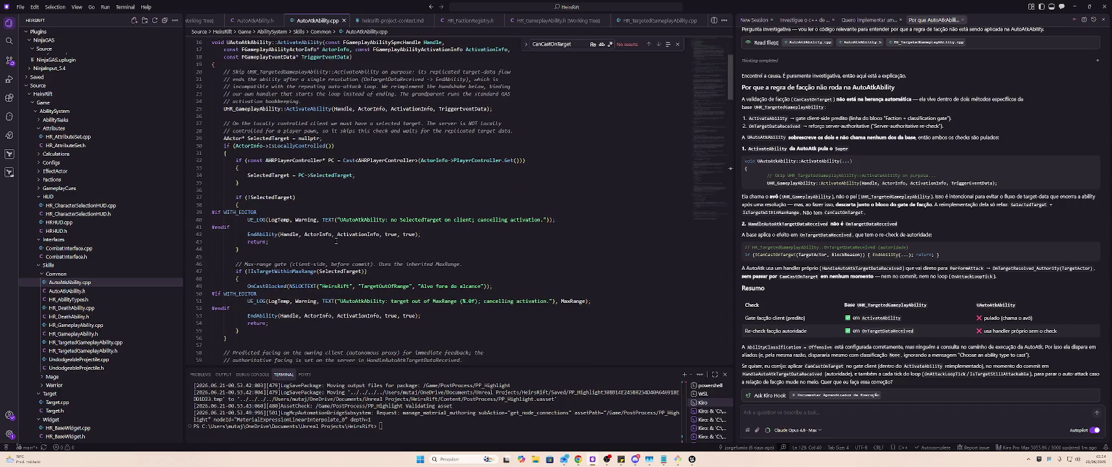
scroll(336, 241, up, 2)
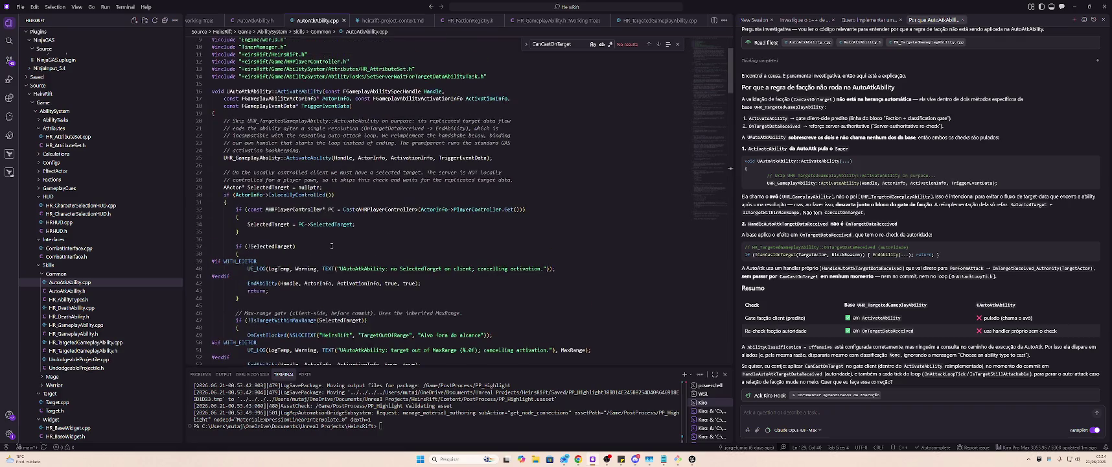
click(308, 158)
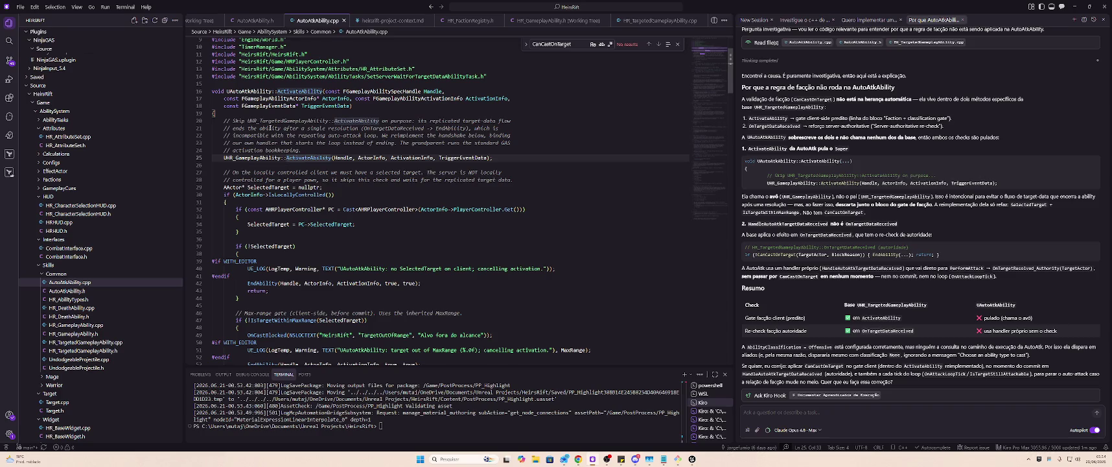
drag(266, 127, 507, 127)
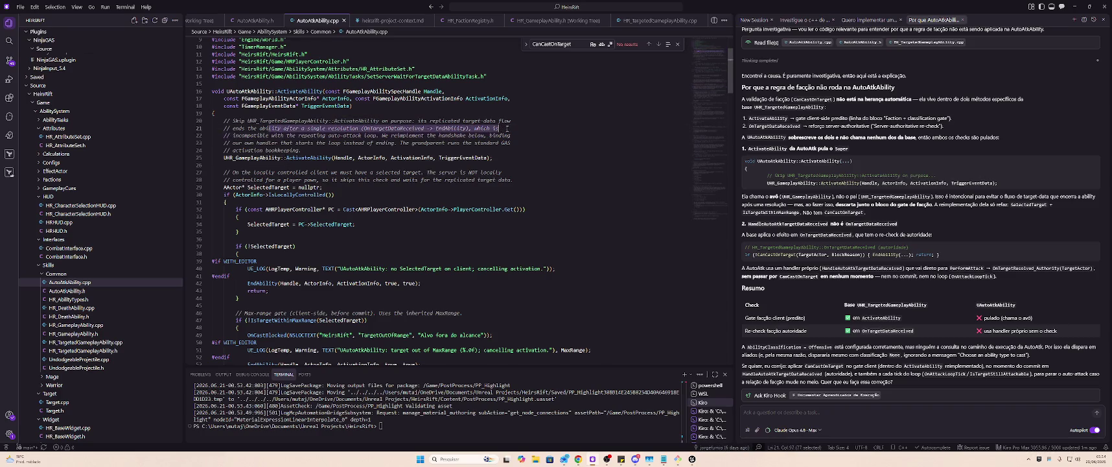
click(516, 130)
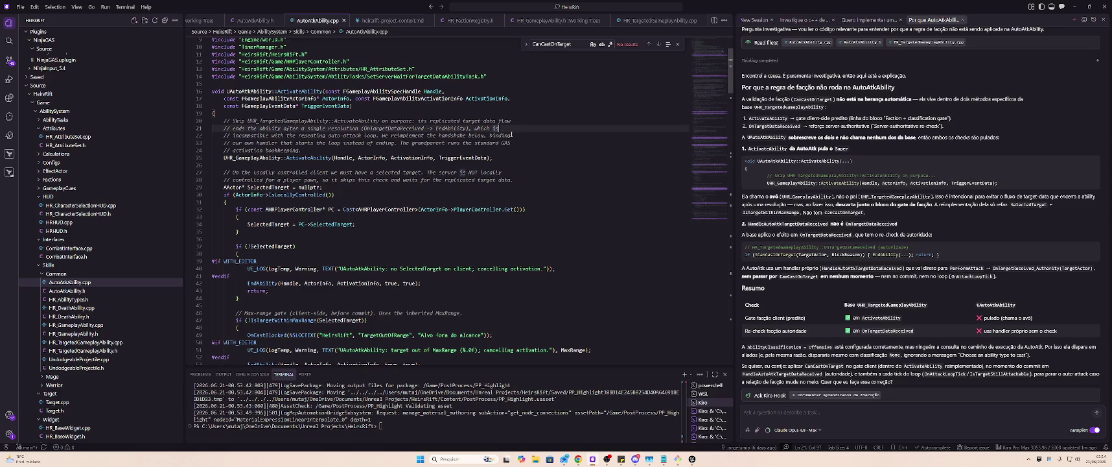
scroll(504, 146, down, 10)
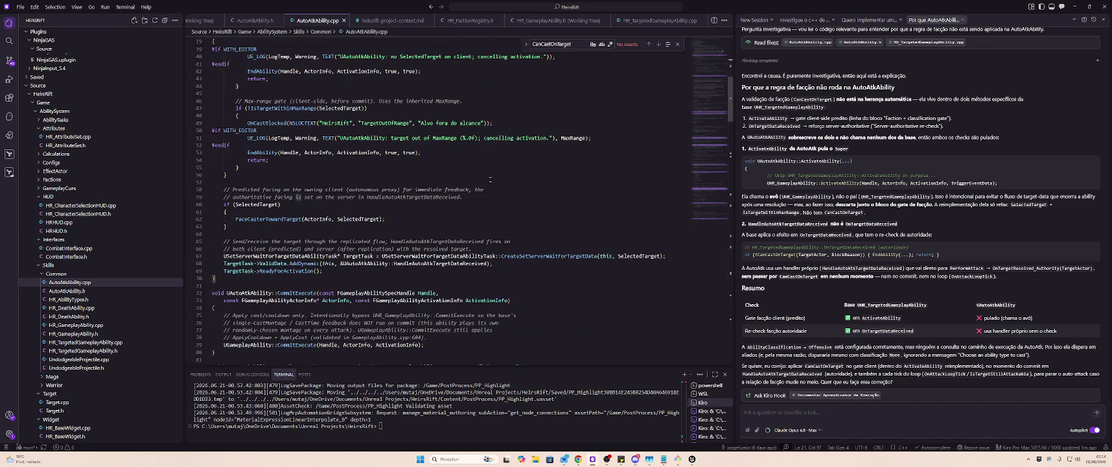
scroll(490, 180, up, 3)
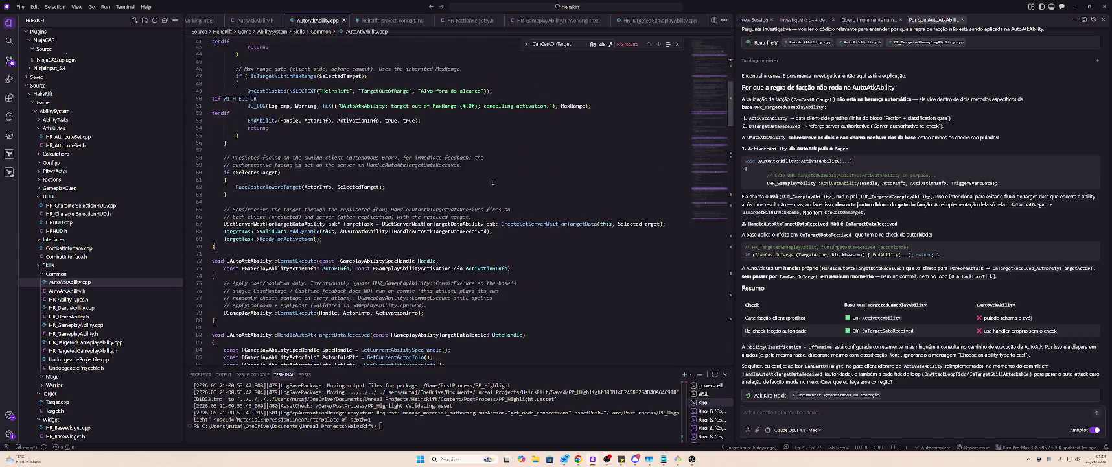
scroll(494, 182, up, 7)
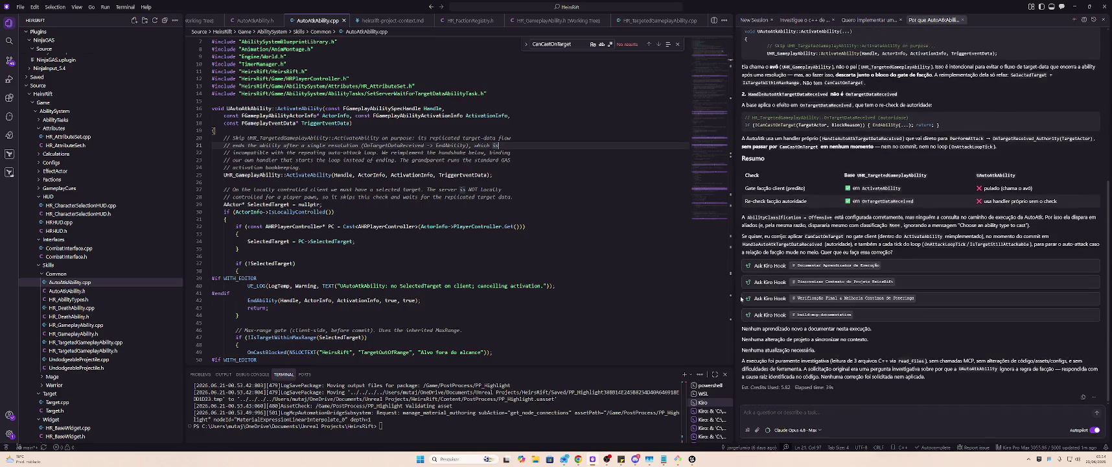
- Reply 'Entendi, pode reimplementar' so the agent reapplies the faction-check fix to AutoAtkAbility
click(841, 403)
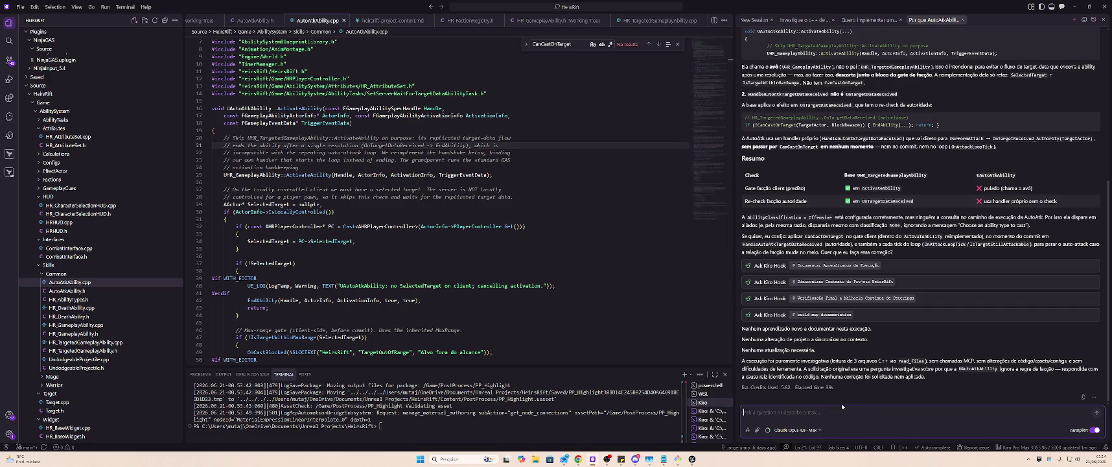
text(Emendi, pod)
text( re)
text(ementar)
key(Return)
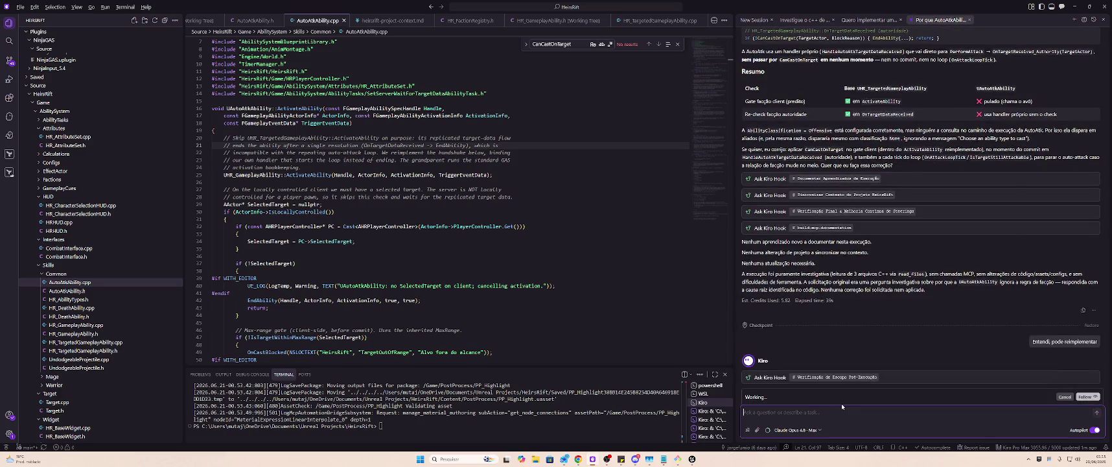
key(alt+Tab)
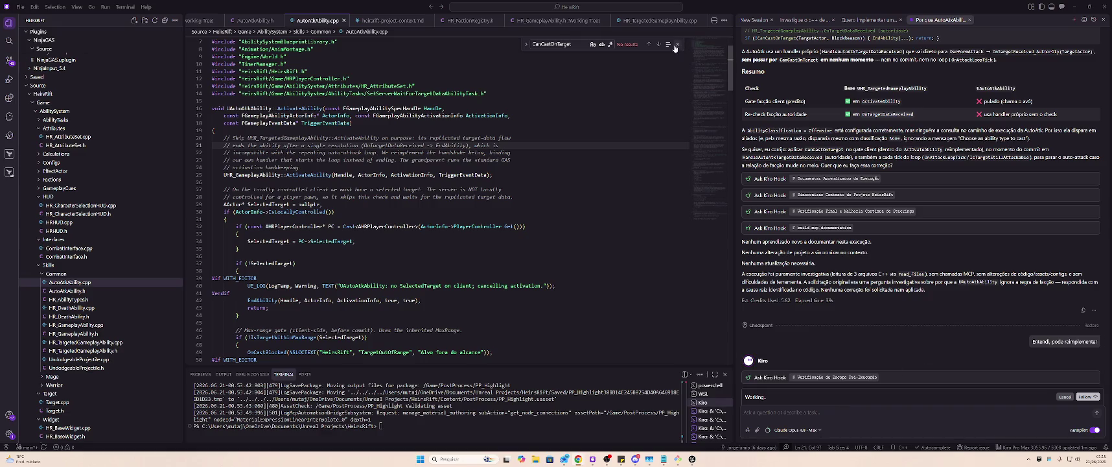
click(566, 183)
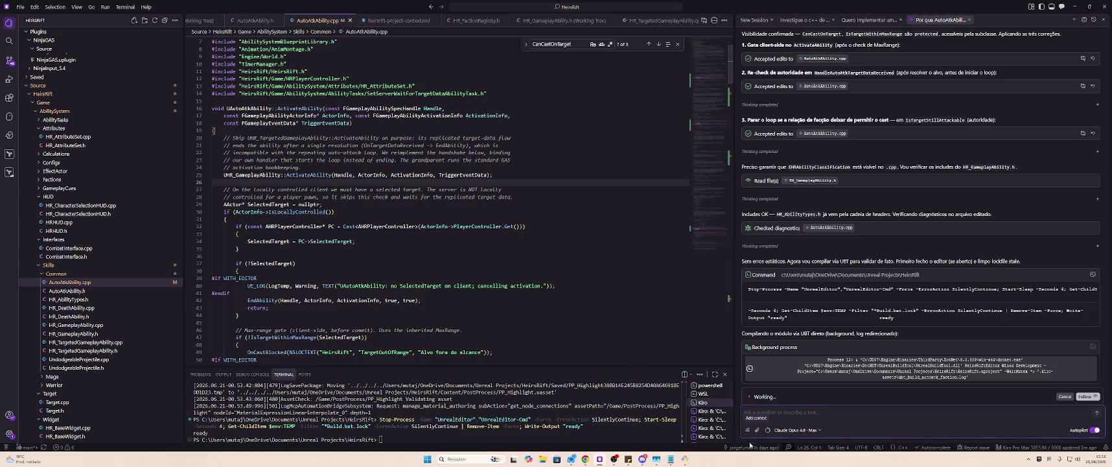
right_click(785, 447)
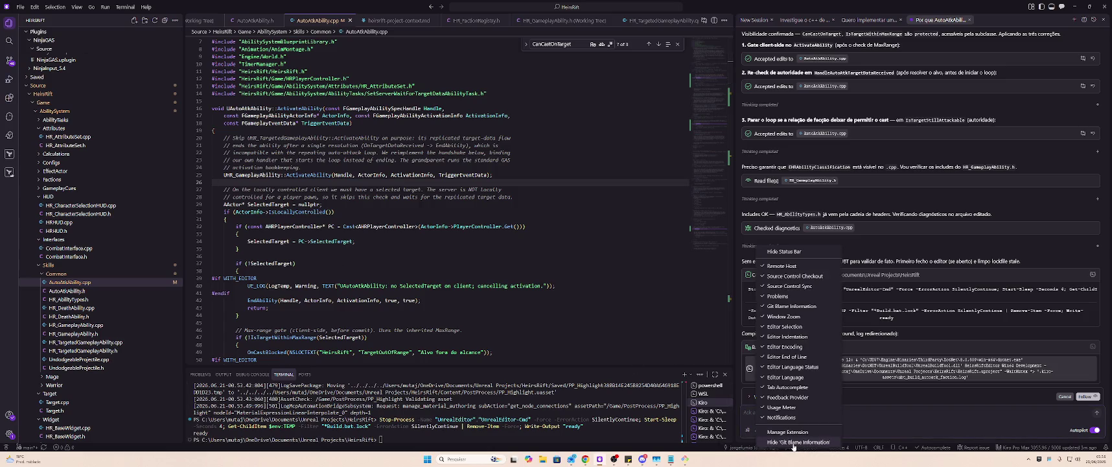
click(750, 449)
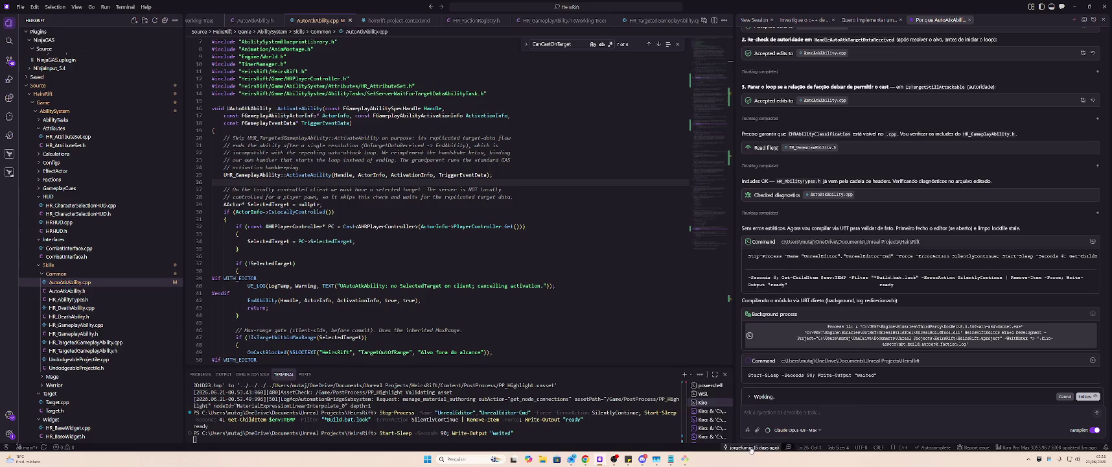
mouse_move(751, 448)
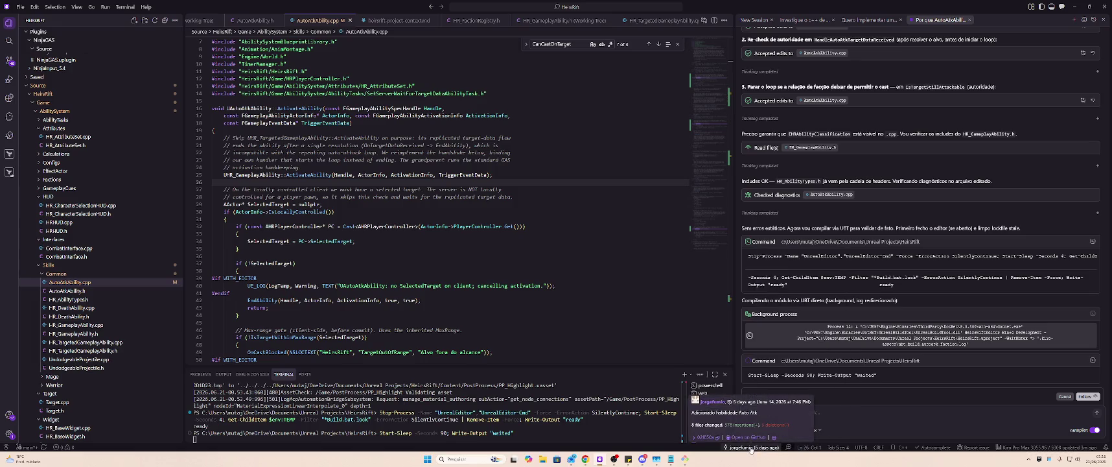
click(774, 437)
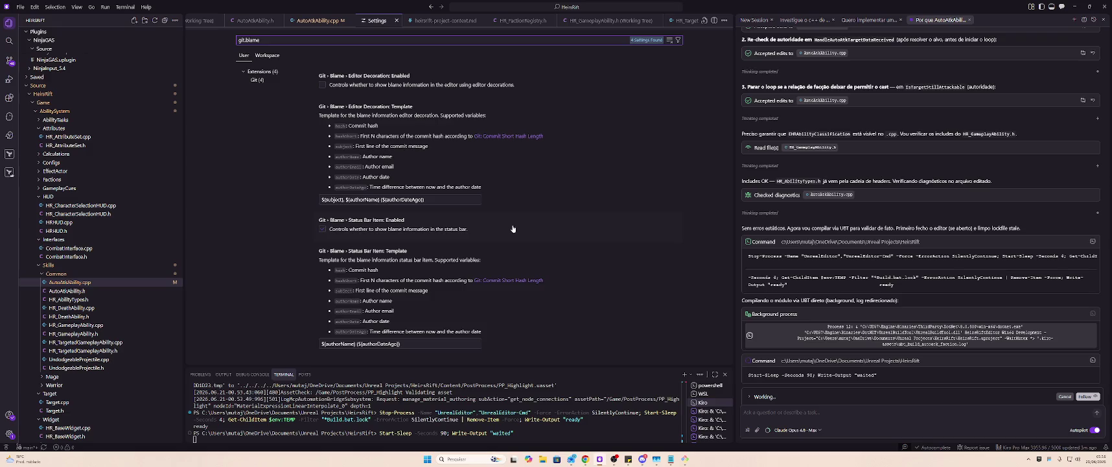
click(396, 20)
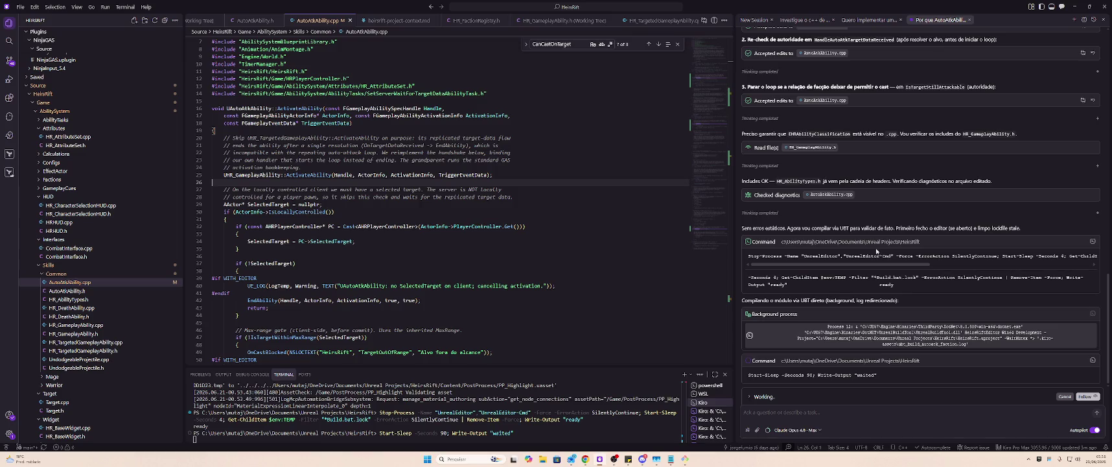
click(610, 220)
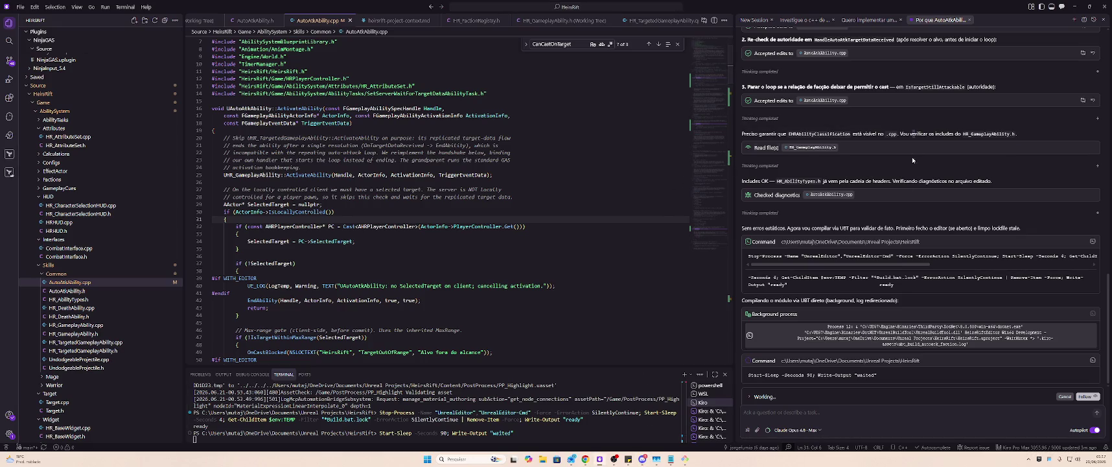
- Read the Kiro agent's notes and scroll AutoAtkAbility.cpp to its end while the agent finishes
drag(911, 134, 937, 355)
click(979, 375)
click(579, 359)
scroll(578, 356, down, 10)
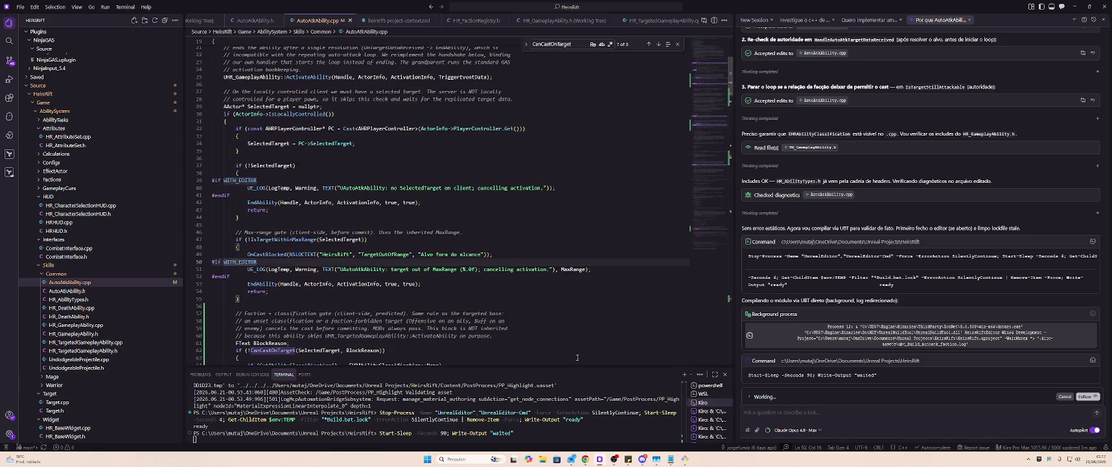
scroll(577, 356, down, 15)
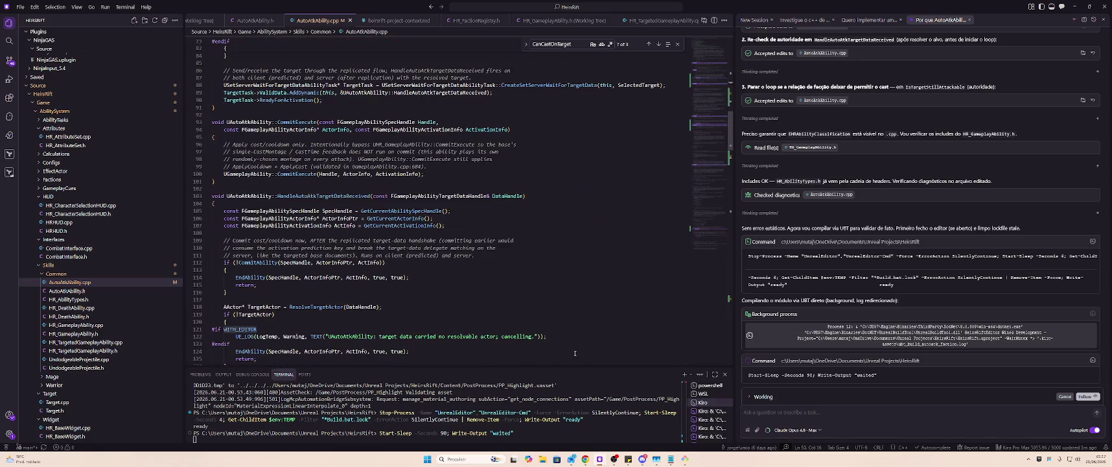
mouse_move(695, 107)
mouse_down()
mouse_move(704, 301)
mouse_move(706, 97)
mouse_move(711, 253)
mouse_move(717, 223)
mouse_up()
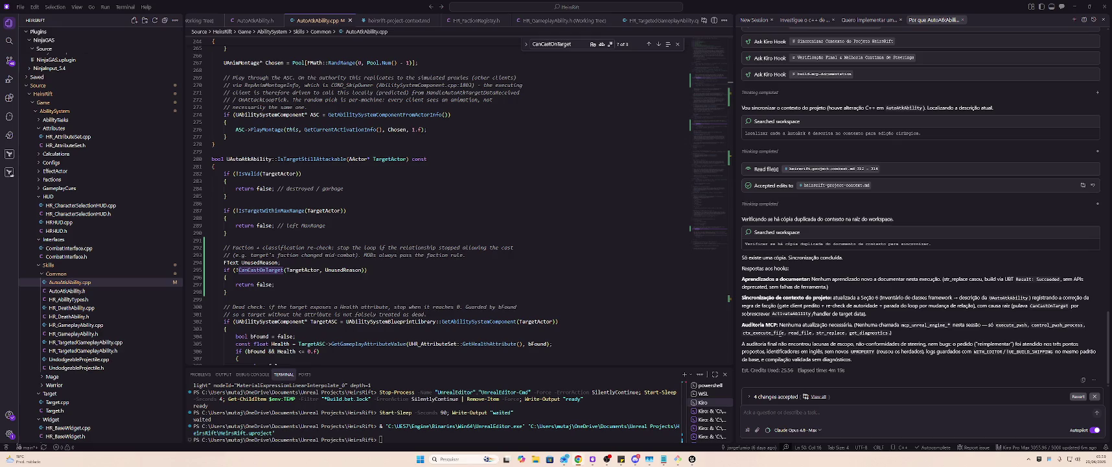
- Scroll up and down through Kiro's agent summary while Unreal Editor relaunches
scroll(781, 337, up, 4)
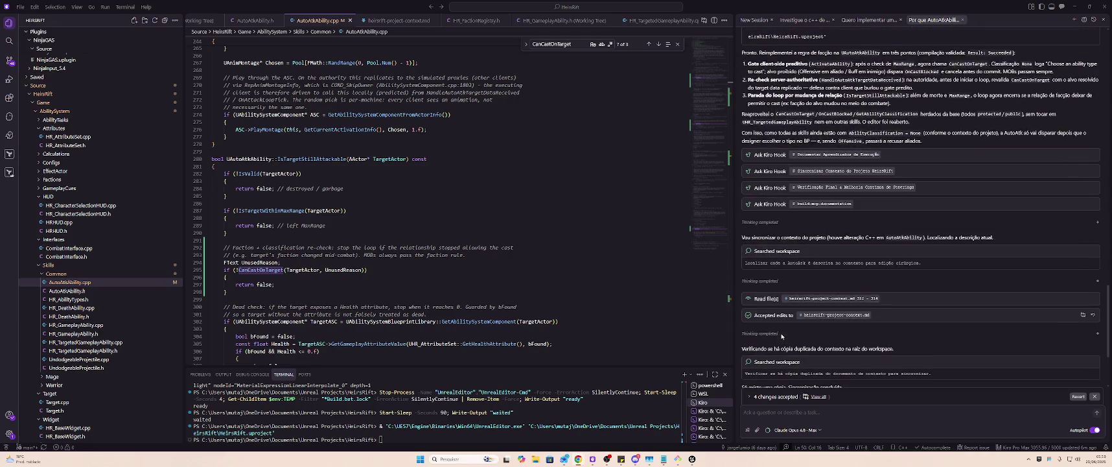
scroll(782, 336, down, 3)
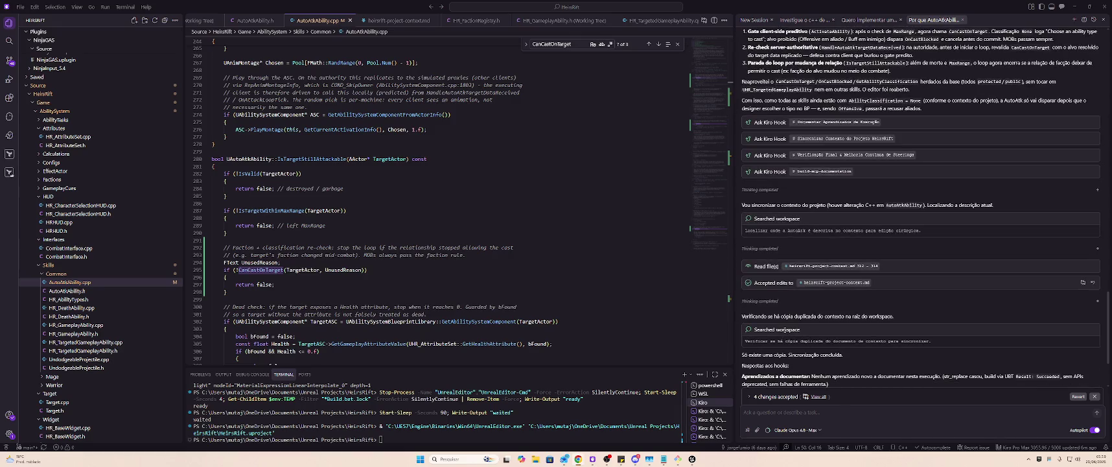
scroll(781, 329, up, 4)
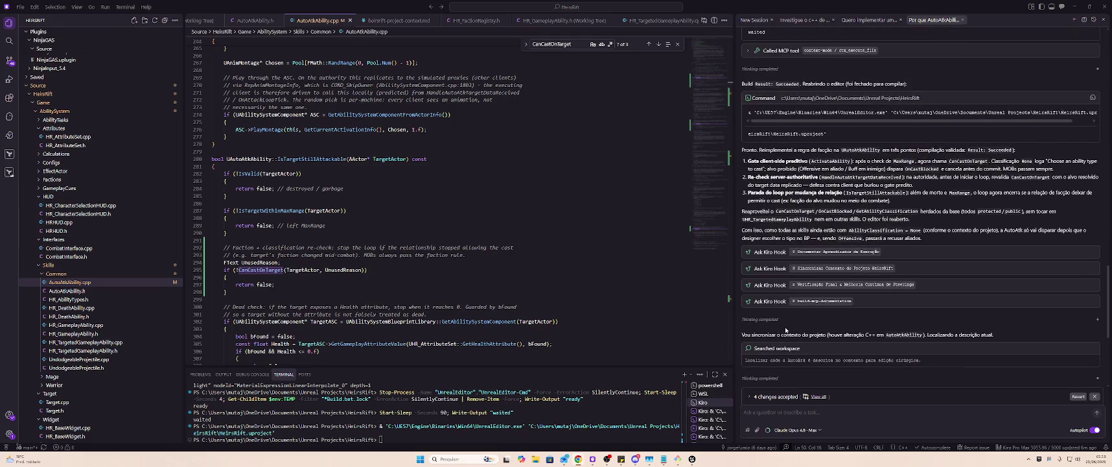
scroll(786, 329, down, 6)
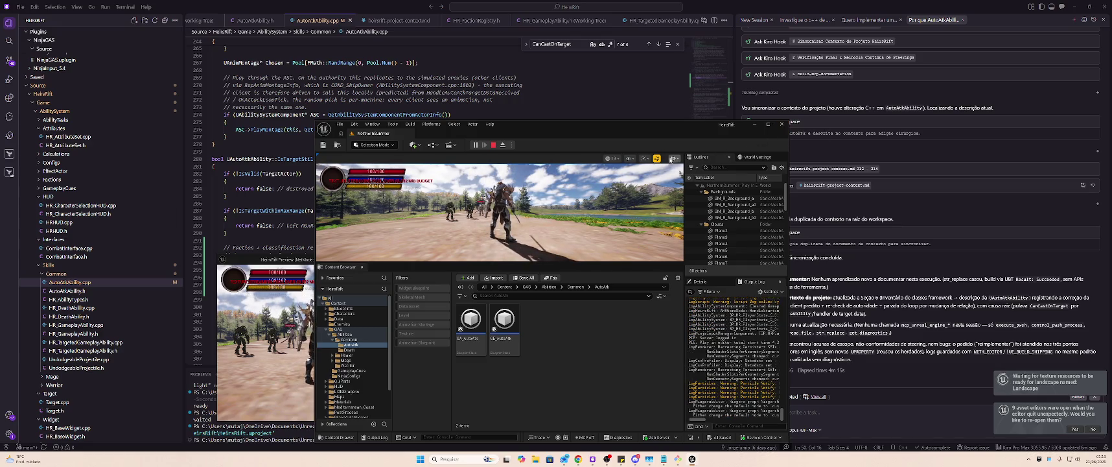
- Narrow the Unreal Editor window to reveal the HeirsRift Preview, then stop the play session
drag(317, 158, 557, 157)
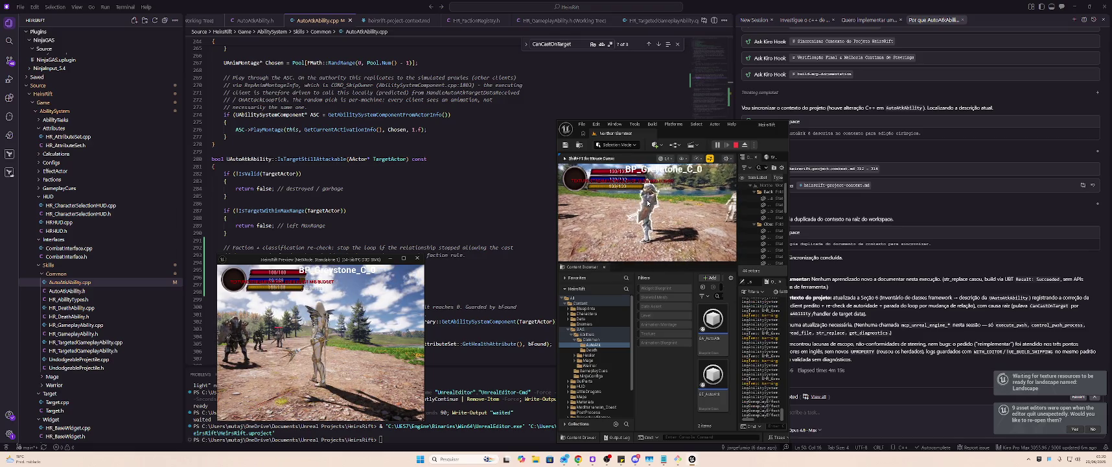
click(737, 145)
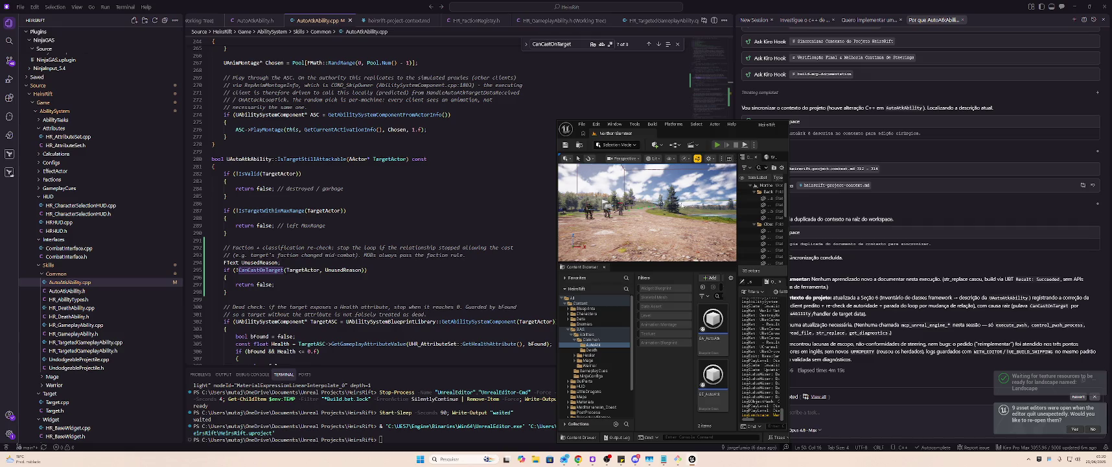
- Start a new Play-In-Editor session with Alt+P
key(alt+p)
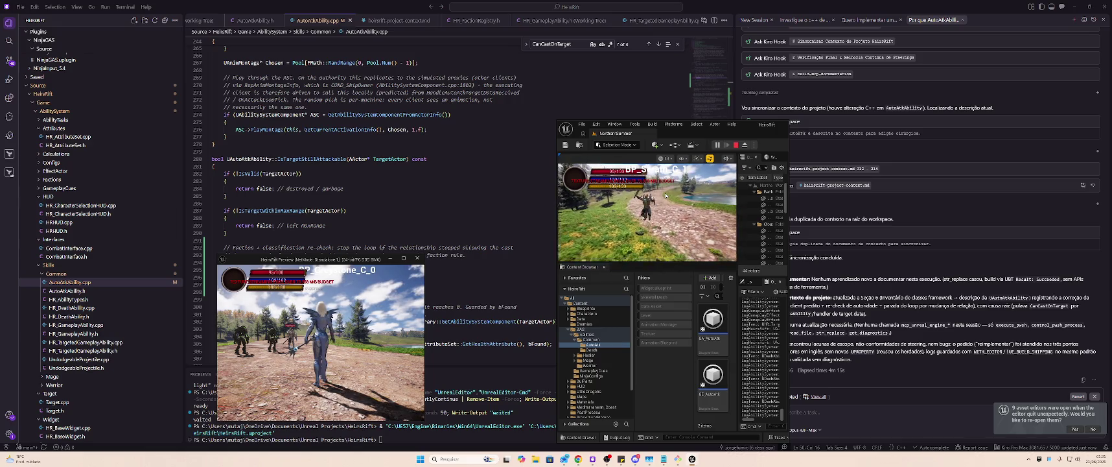
- Stop the game preview with Esc and maximize the Unreal Editor window
key(Escape)
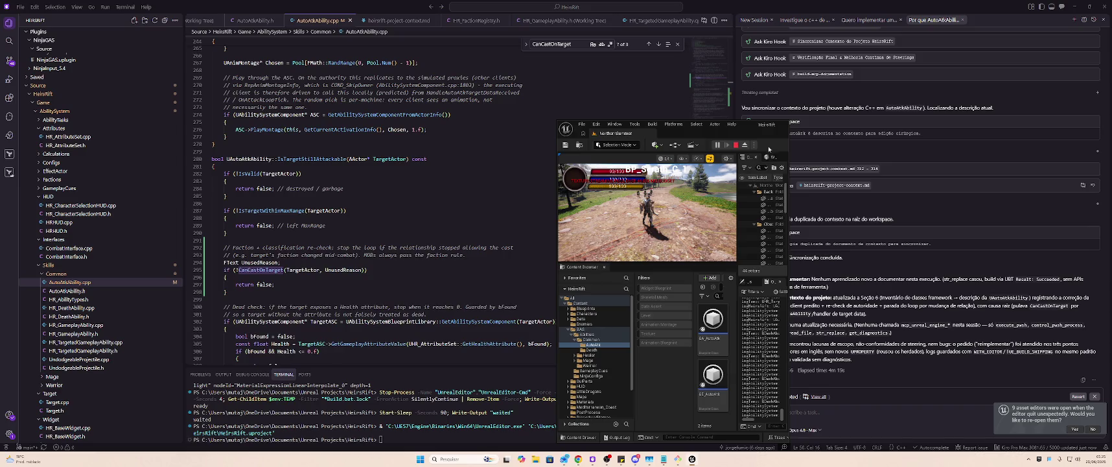
double_click(768, 123)
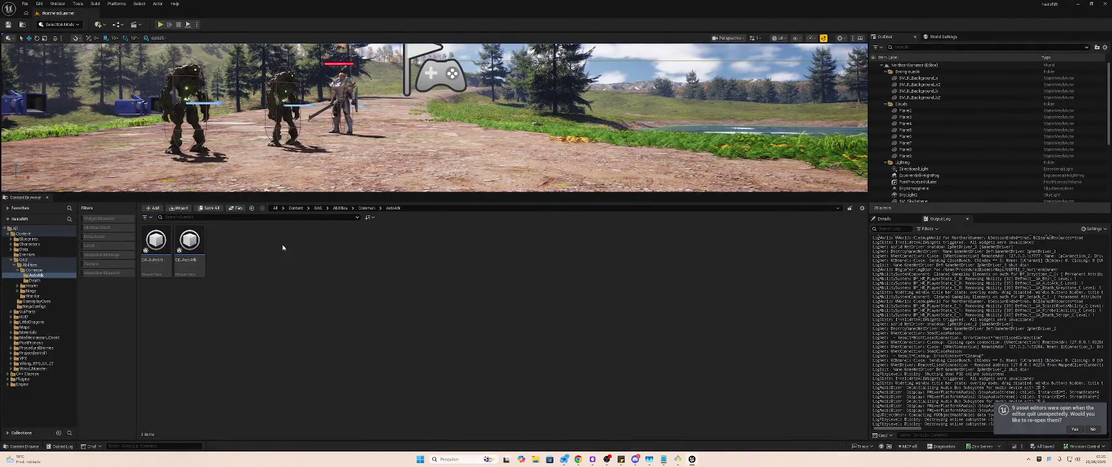
- Set GA_Dash's Dash Distance to 8000, compile it, and return to the NorthernSummer level
click(33, 296)
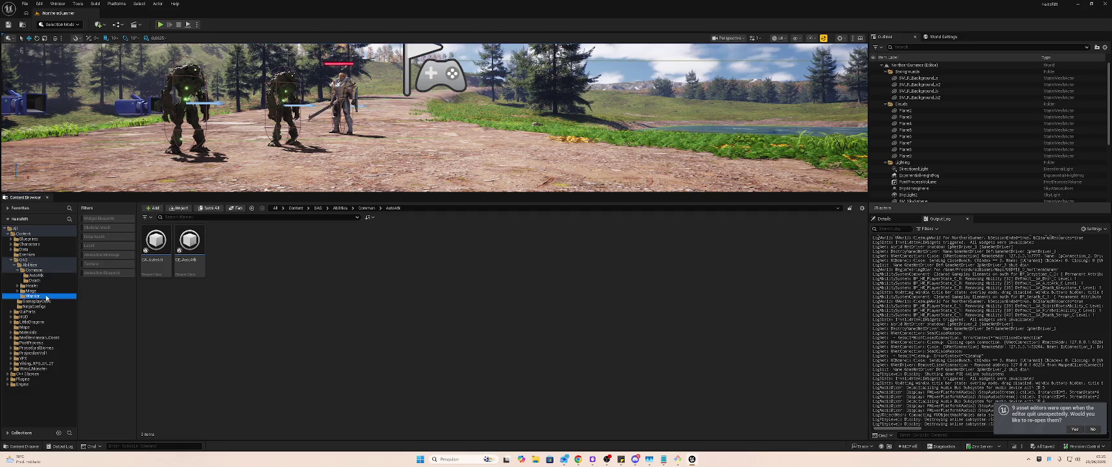
double_click(155, 241)
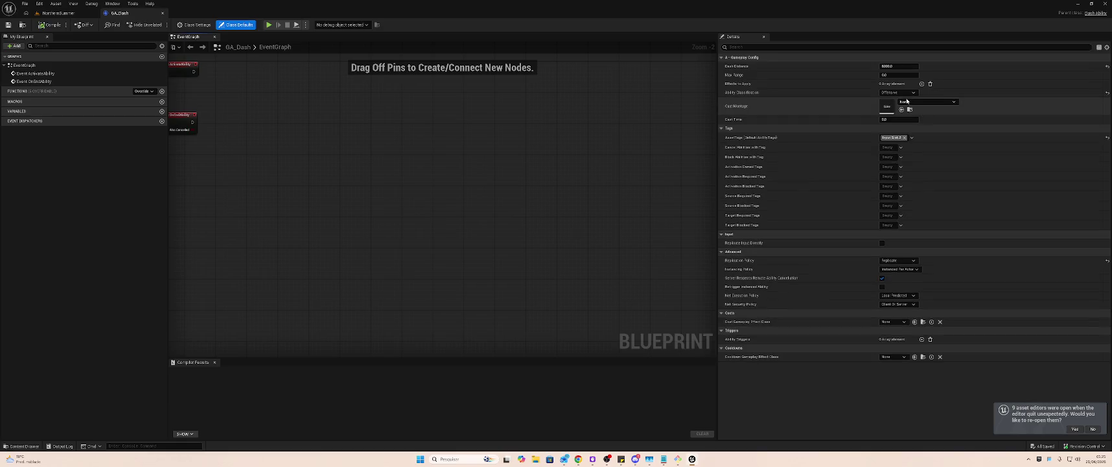
click(906, 67)
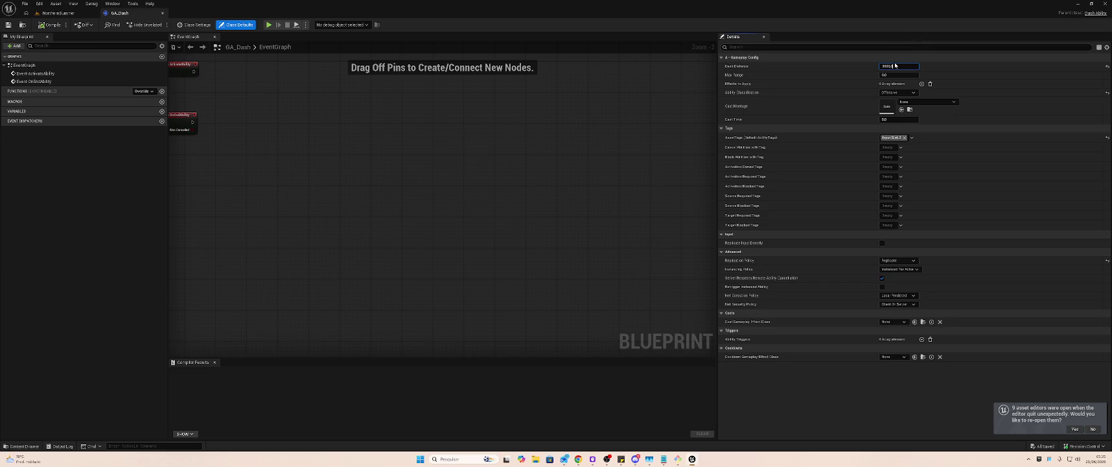
click(898, 74)
click(52, 25)
click(57, 13)
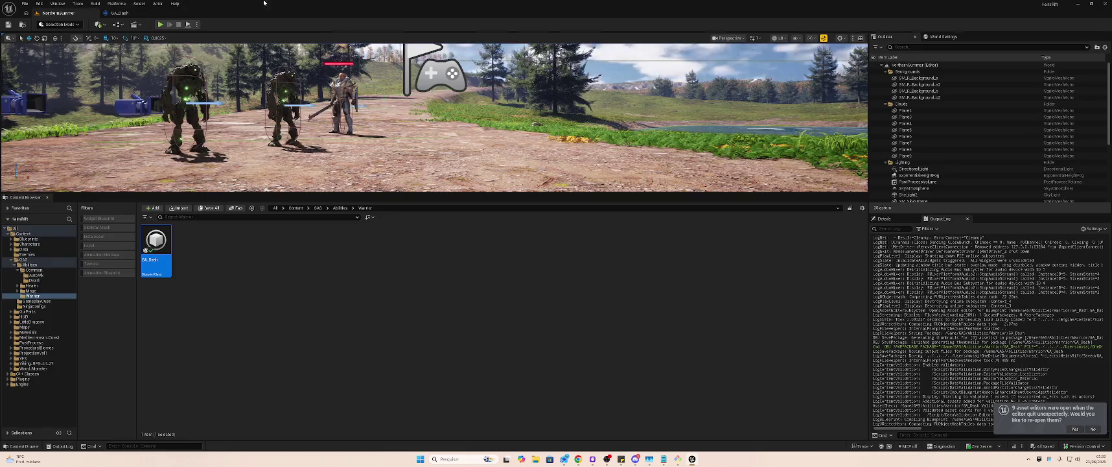
drag(57, 13, 623, 140)
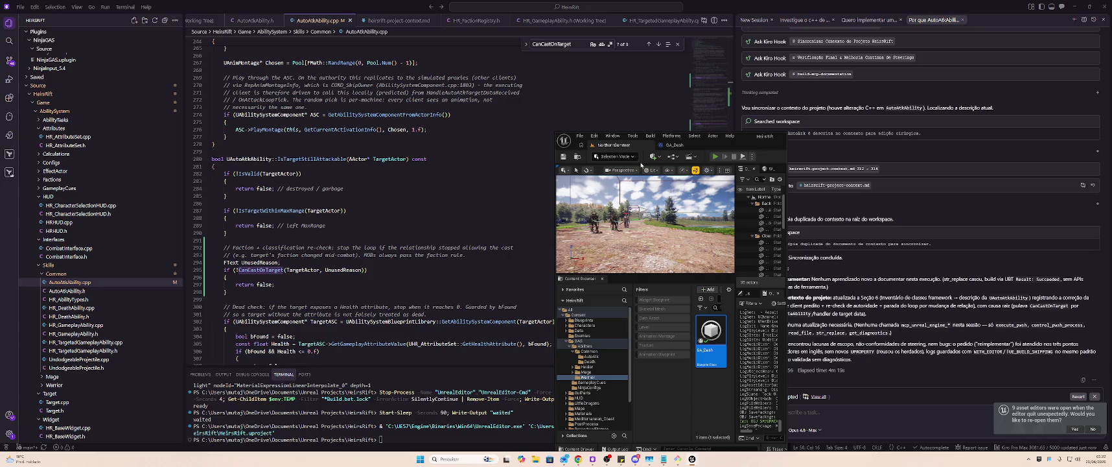
- After a quick play test, set GA_Dash's Max Range to 1000, compile, and return to Northern Summer
key(alt+p)
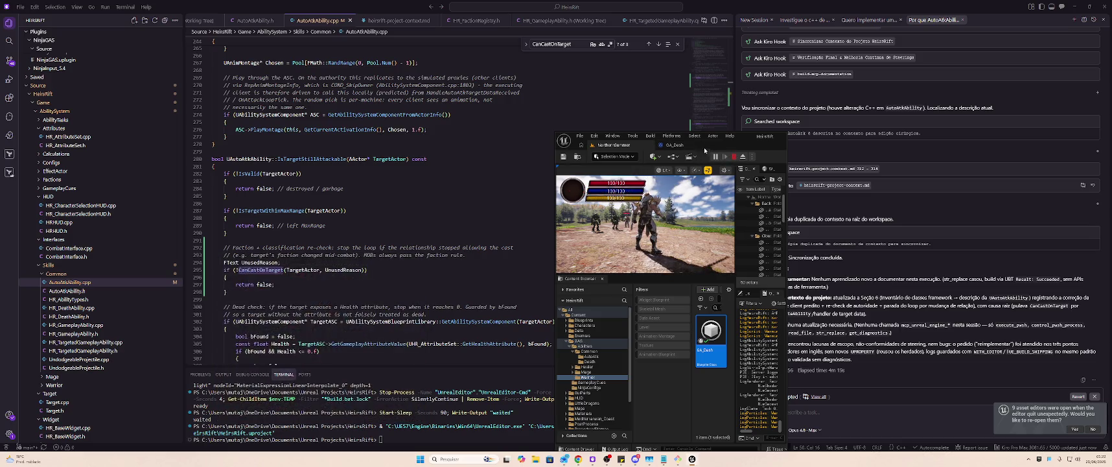
key(Escape)
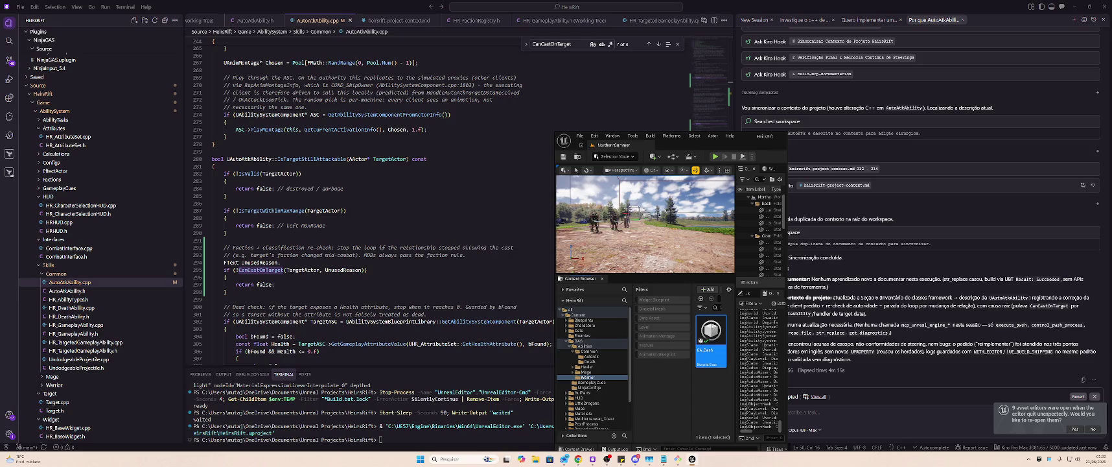
click(754, 206)
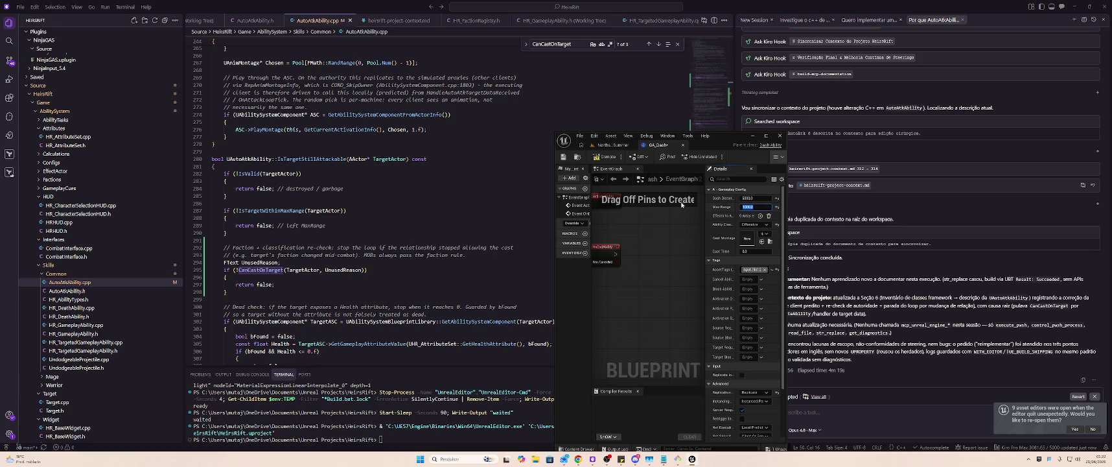
click(602, 161)
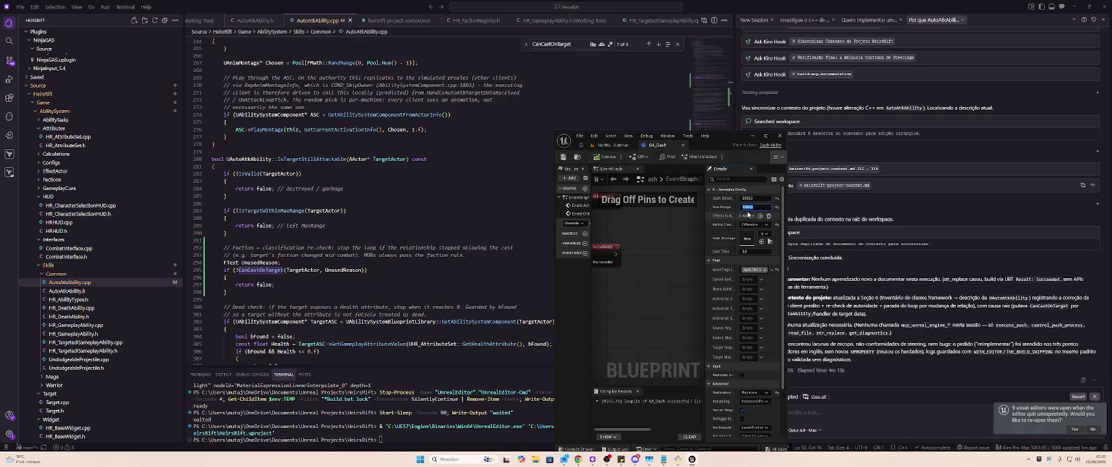
click(609, 144)
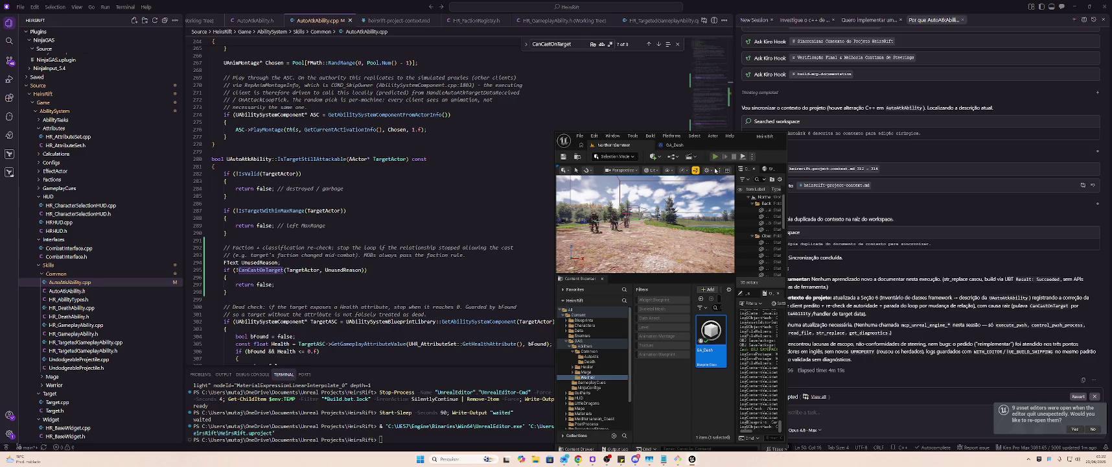
- Play-test the dash in-game, freeing the mouse with Shift+F1 and then resuming control
click(714, 156)
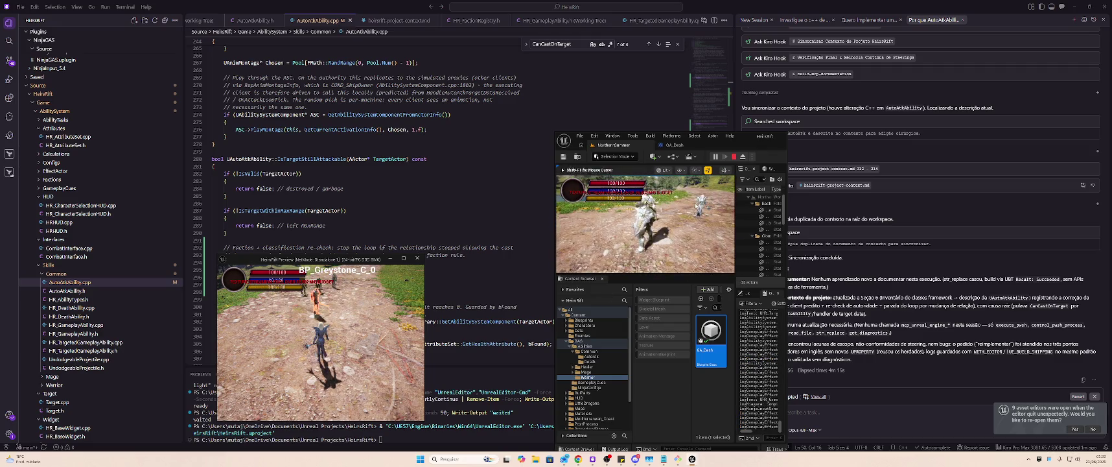
key(shift+F1)
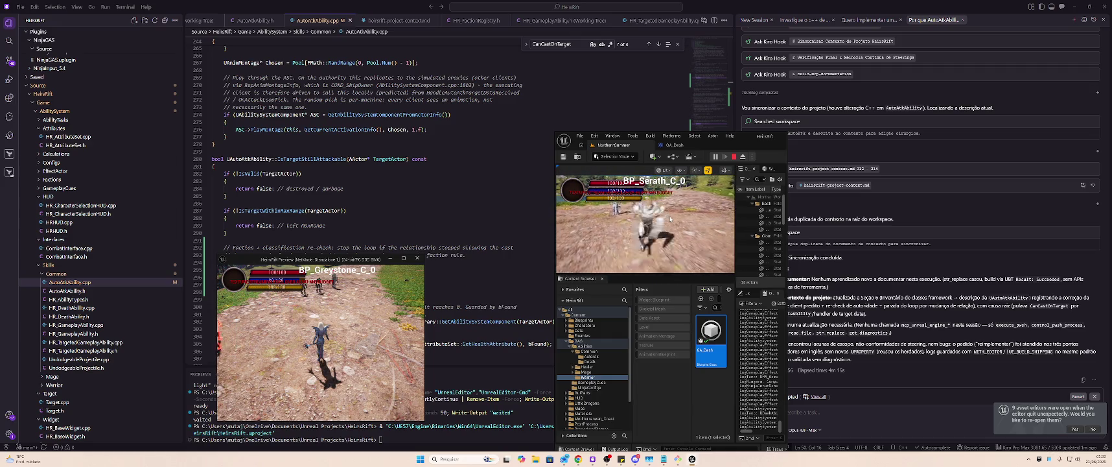
click(638, 223)
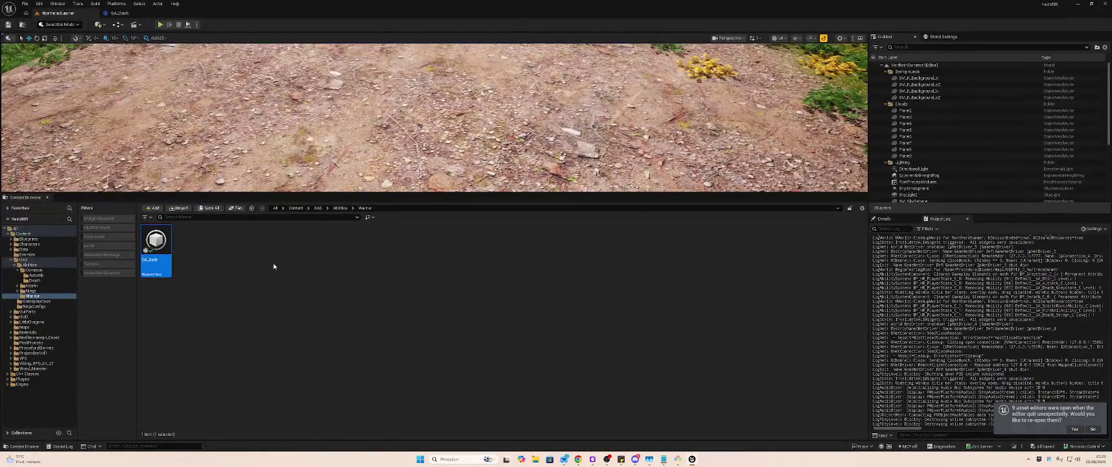
- Browse to the Healer abilities' Heal folder and select its GE_HEAL effect
click(274, 266)
right_click(187, 238)
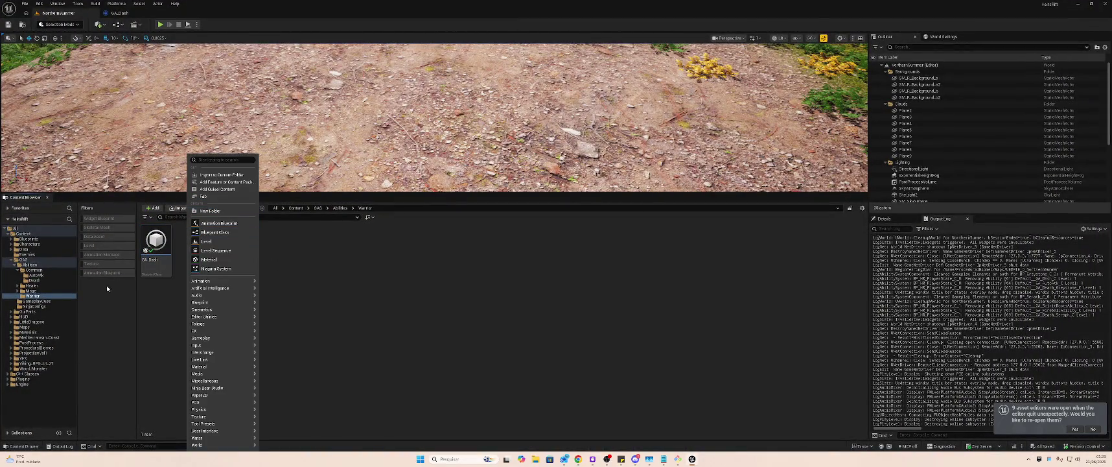
click(65, 285)
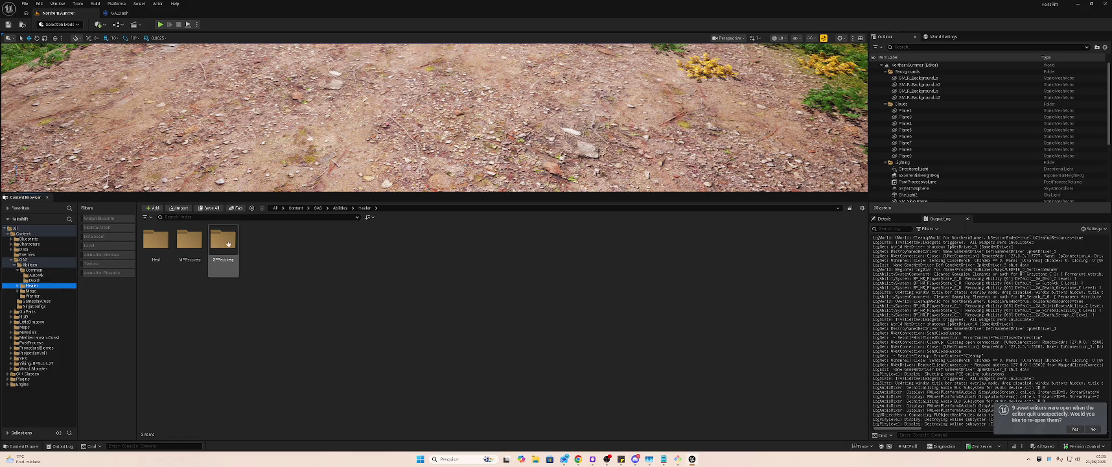
click(189, 247)
double_click(156, 241)
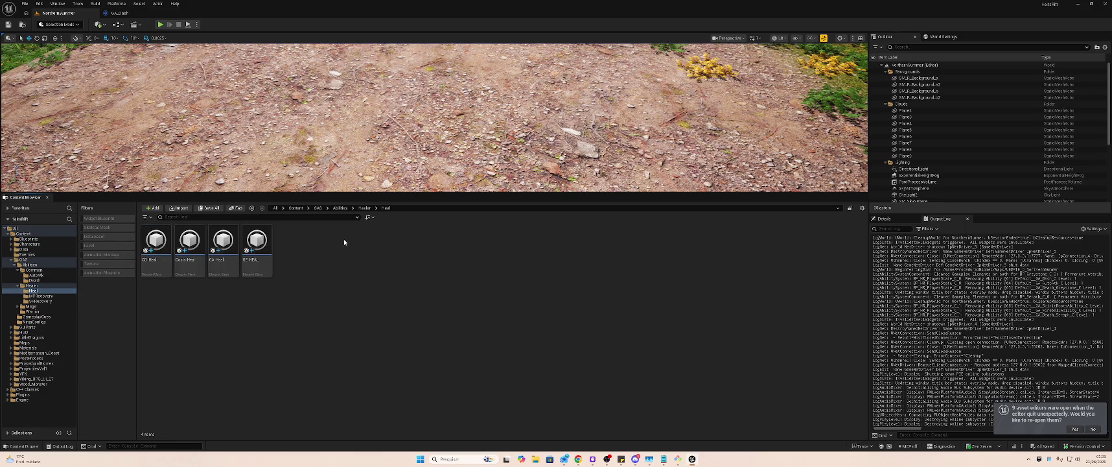
right_click(249, 240)
click(394, 243)
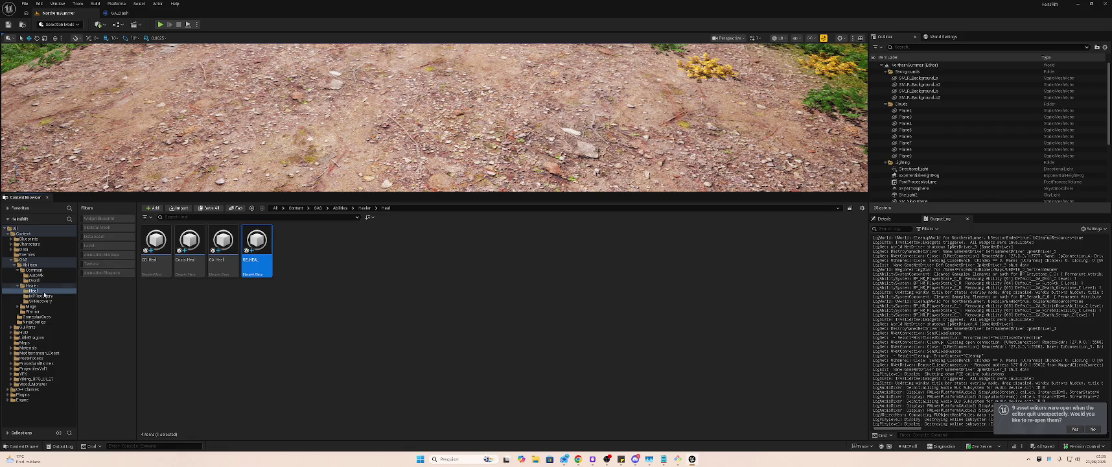
- Select GE_SpiritRoots, CD_SpiritRoots and Costs_SpiritRoots in the Mage SpiritRoots folder
click(40, 306)
double_click(189, 245)
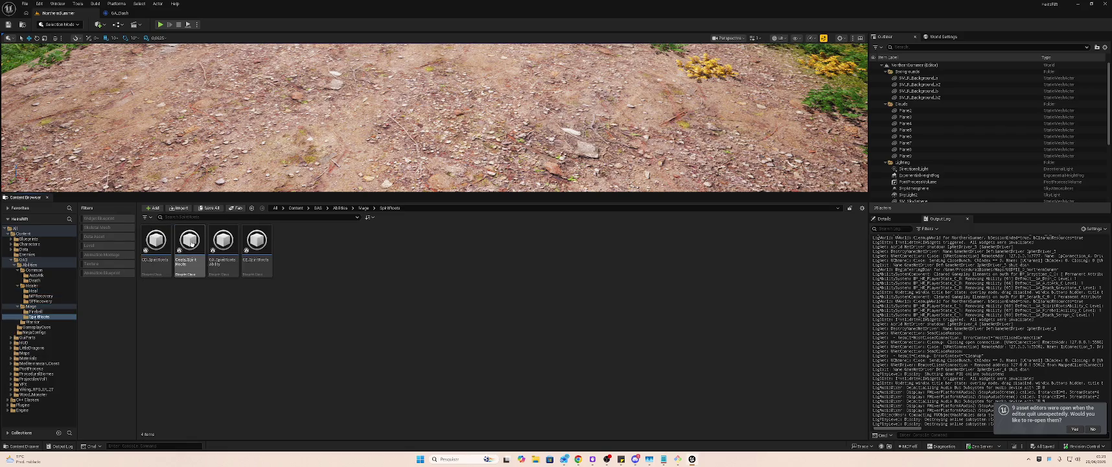
right_click(250, 250)
key(Escape)
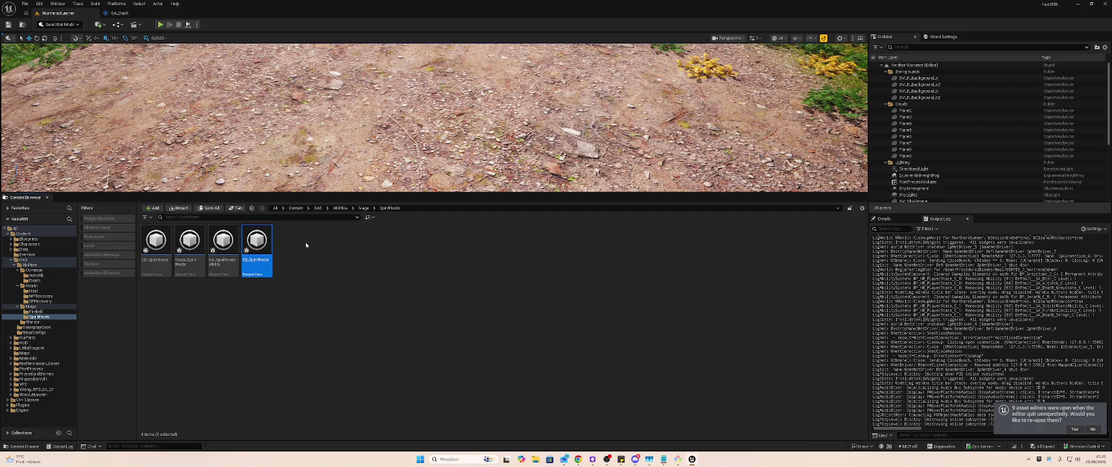
ctrl+click(190, 246)
ctrl+click(156, 246)
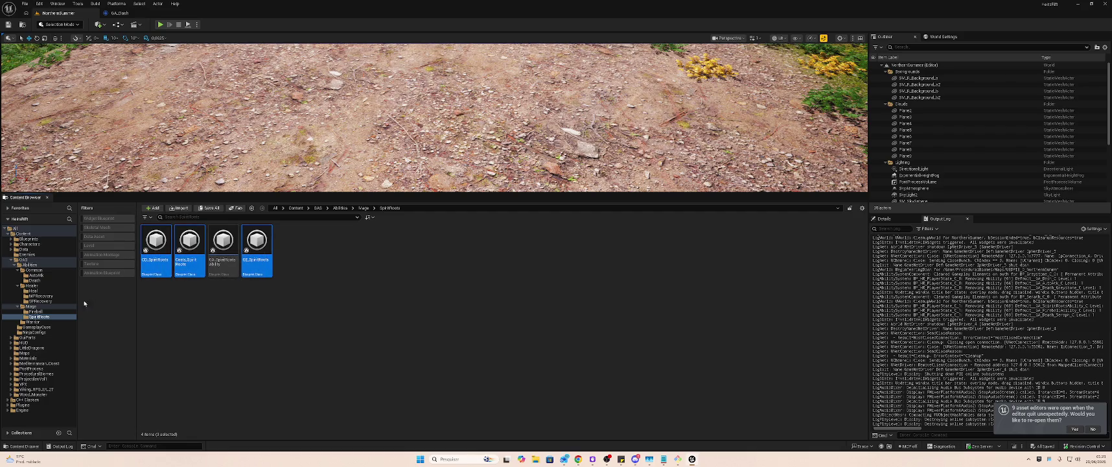
- Create a new folder inside the Warrior abilities folder
click(44, 322)
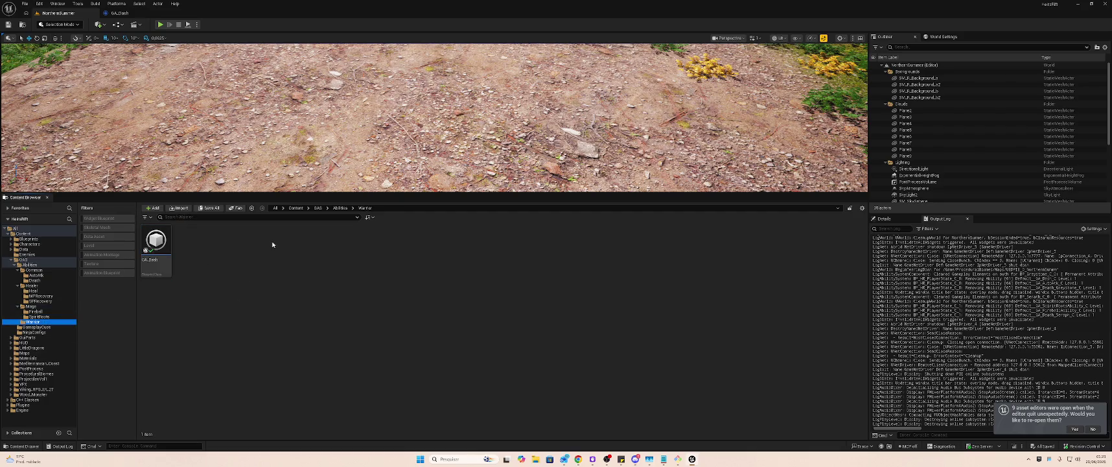
right_click(226, 245)
click(279, 215)
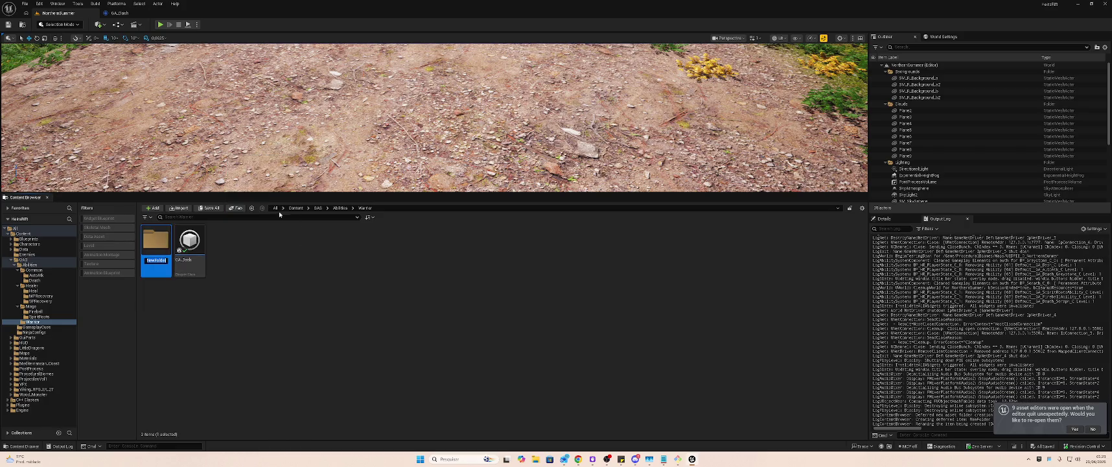
- Name the new folder Dash and move GA_Dash into it
text(Dash)
key(Return)
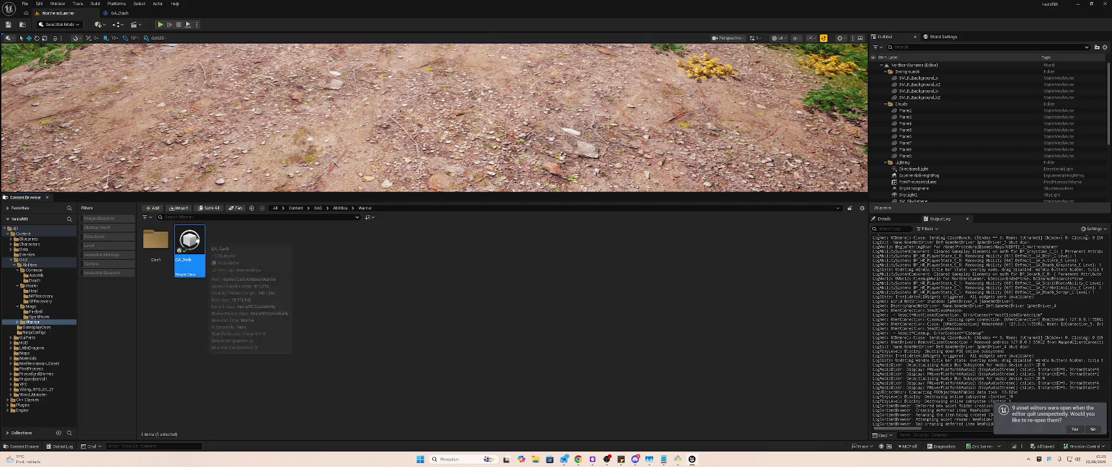
drag(192, 256, 151, 245)
click(173, 255)
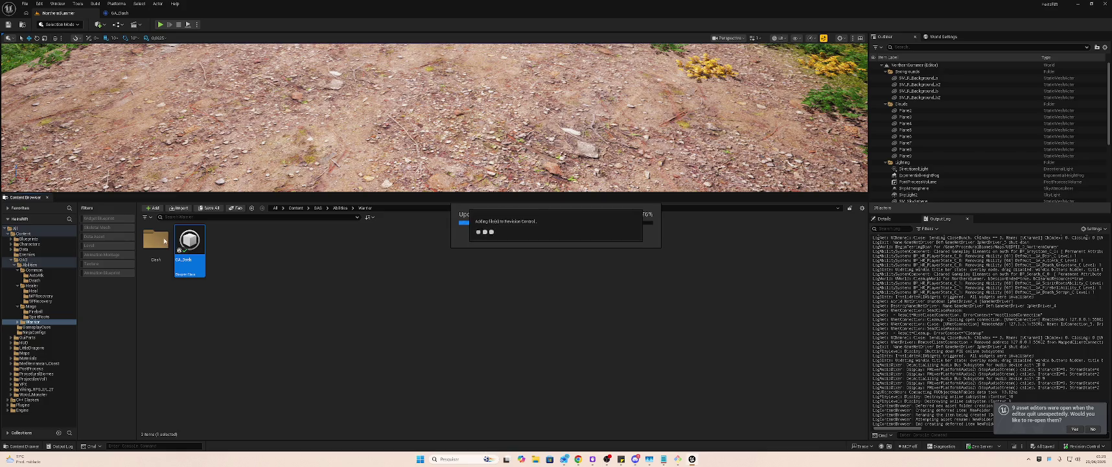
double_click(159, 241)
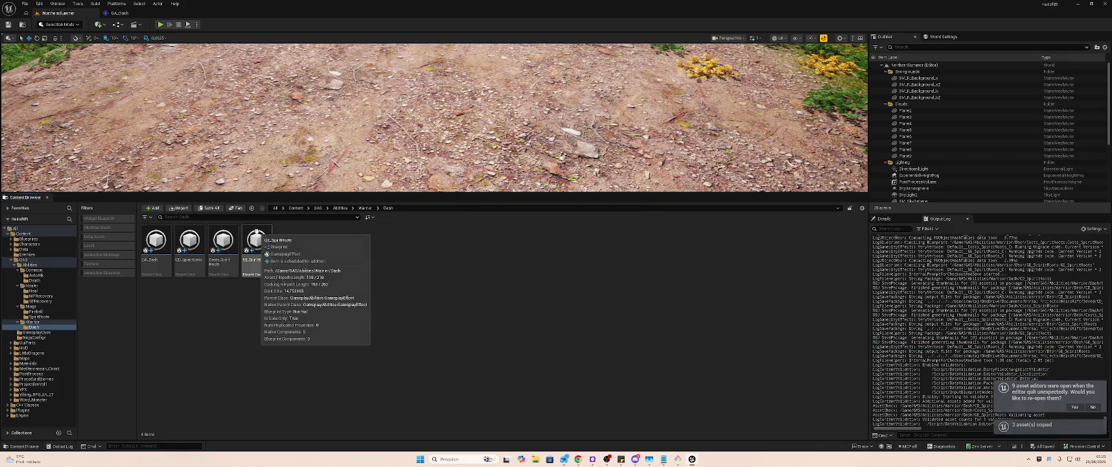
- Rename the copied CD_SpiritRoots and Costs_SpiritRoots assets to CD_Dash and Costs_Dash
click(155, 243)
click(186, 245)
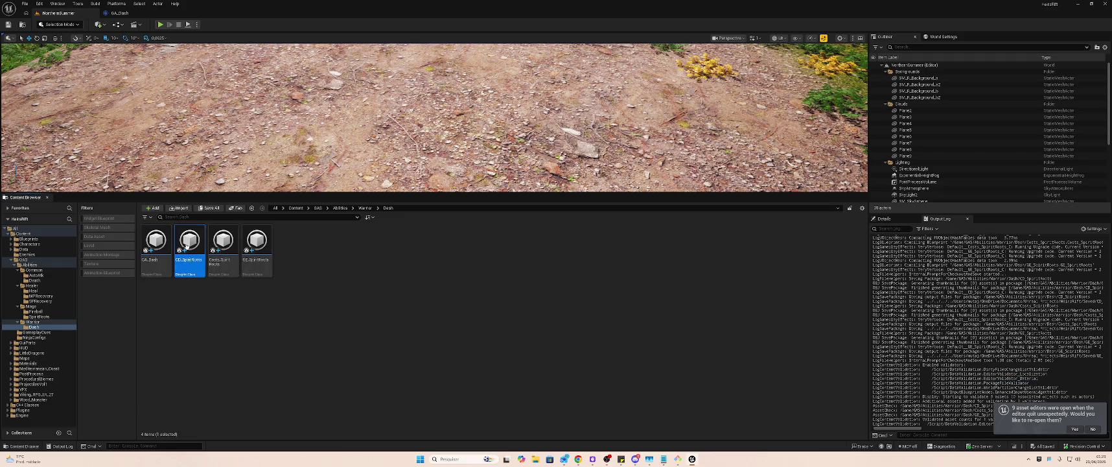
key(F2)
text(ash)
key(Return)
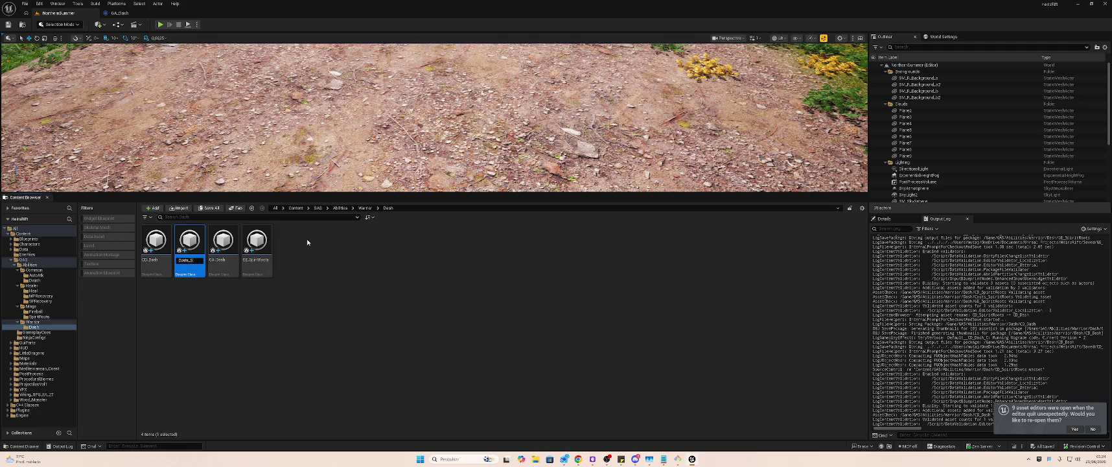
key(Return)
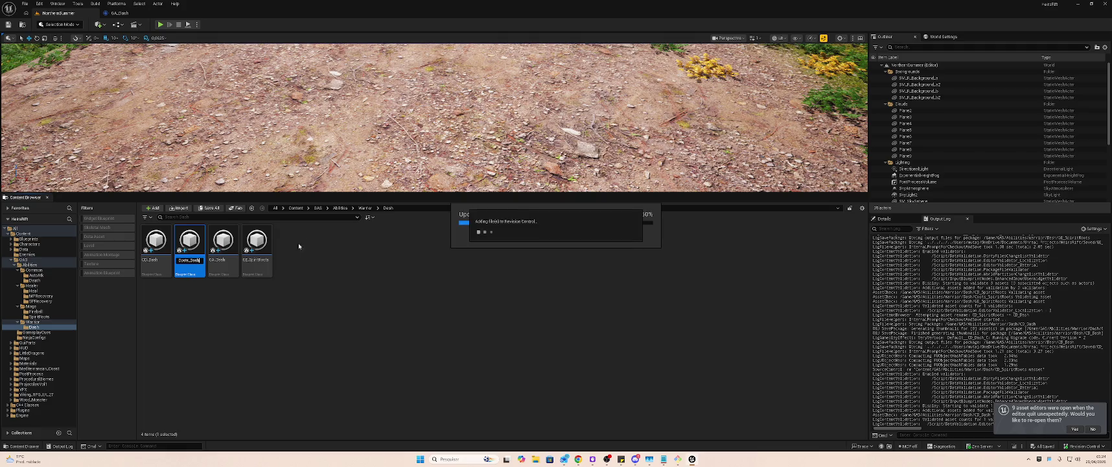
- Rename the copied GE_SpiritRoots effect to GE_Dash
right_click(258, 254)
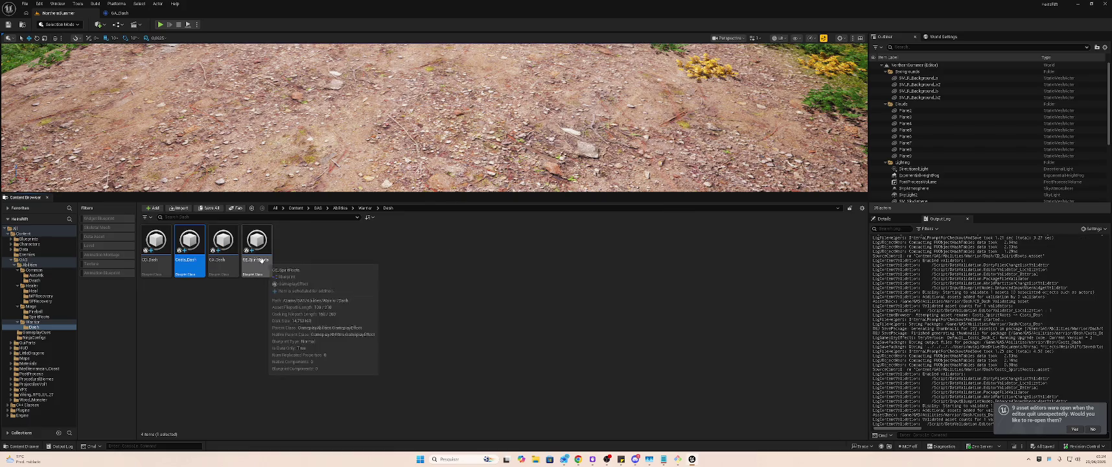
key(Escape)
key(F2)
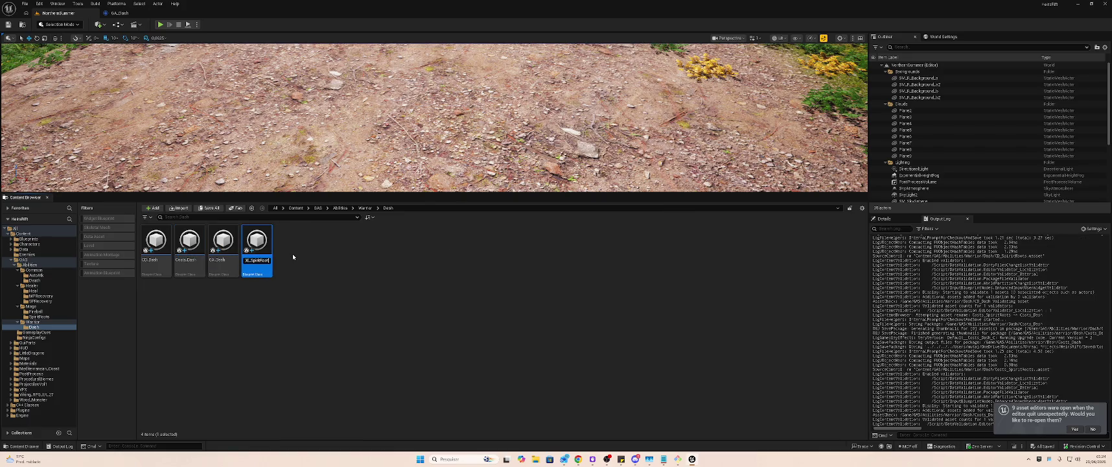
text(sh)
key(Return)
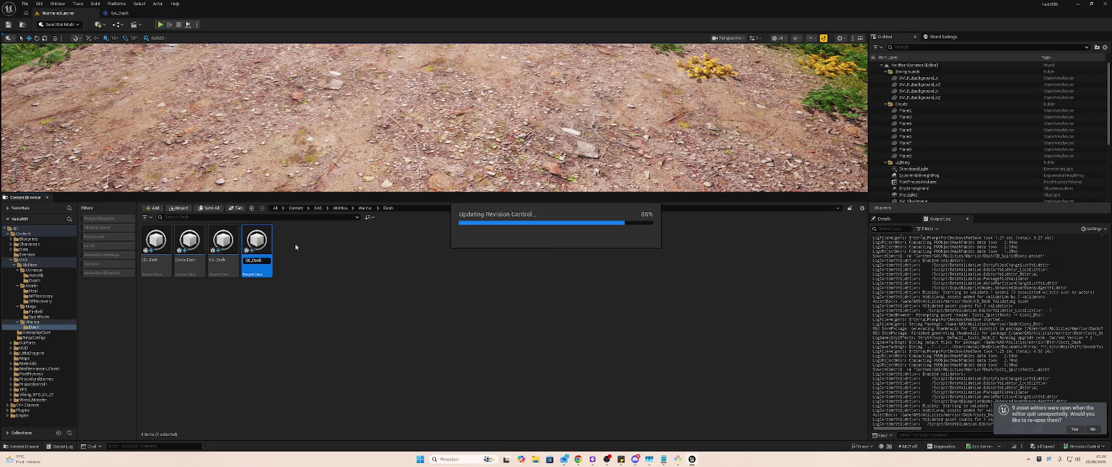
- Open GE_Dash, set its duration magnitude to 1.0, and undo the -10 health modifier
double_click(258, 246)
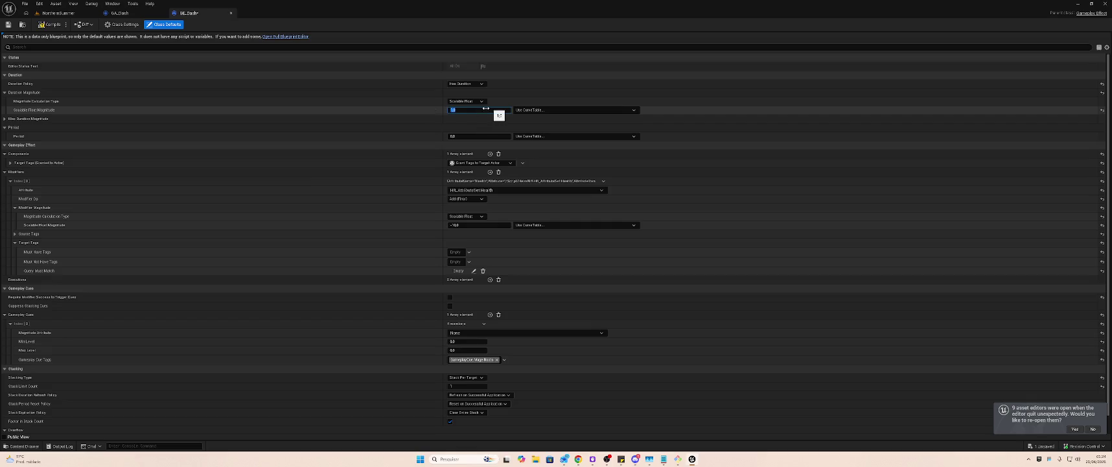
click(47, 25)
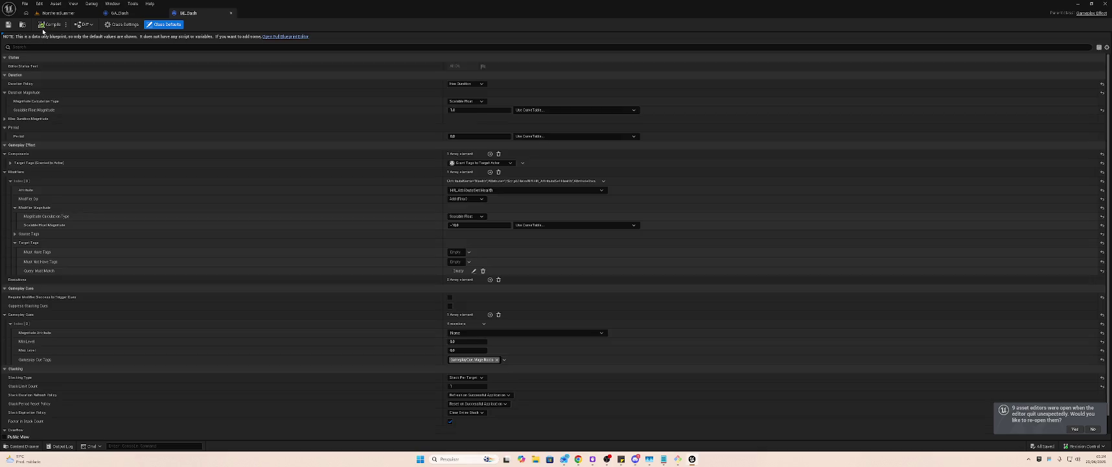
click(58, 13)
click(189, 13)
scroll(531, 216, down, 1)
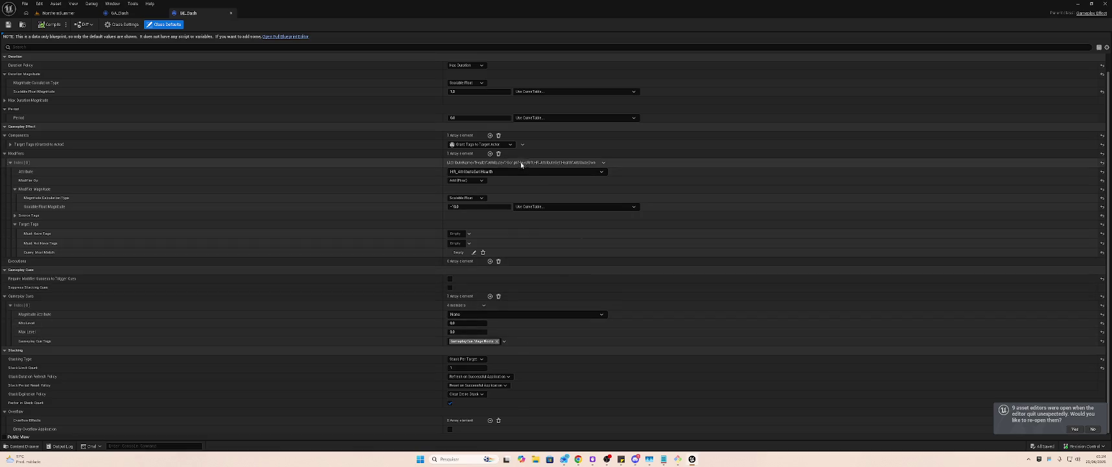
click(483, 206)
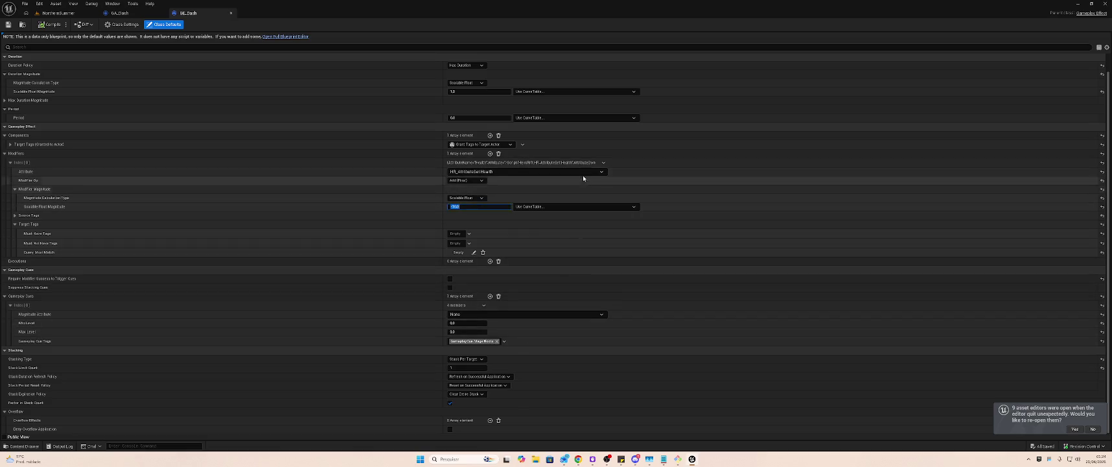
key(ctrl+z)
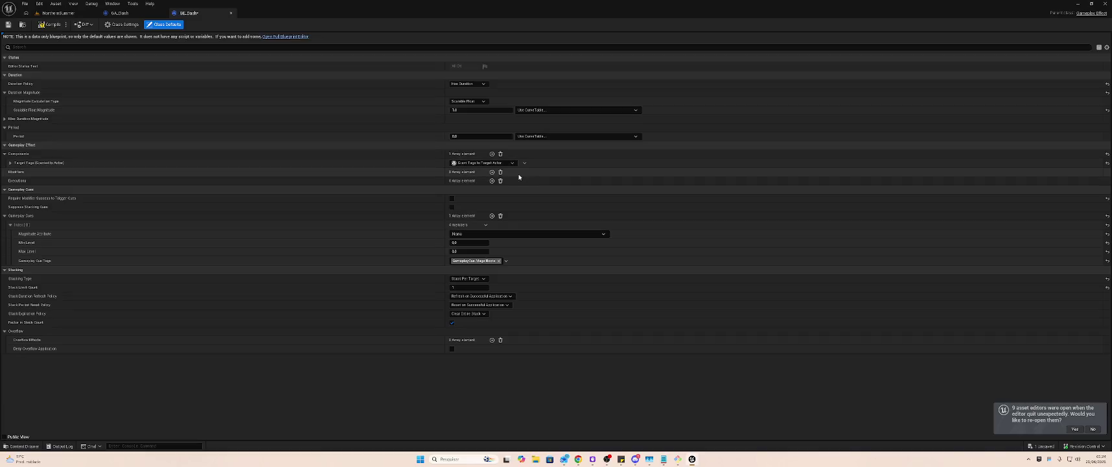
- Expand GE_Dash's Target Tags > Add Tags settings and save the effect
click(9, 163)
click(13, 171)
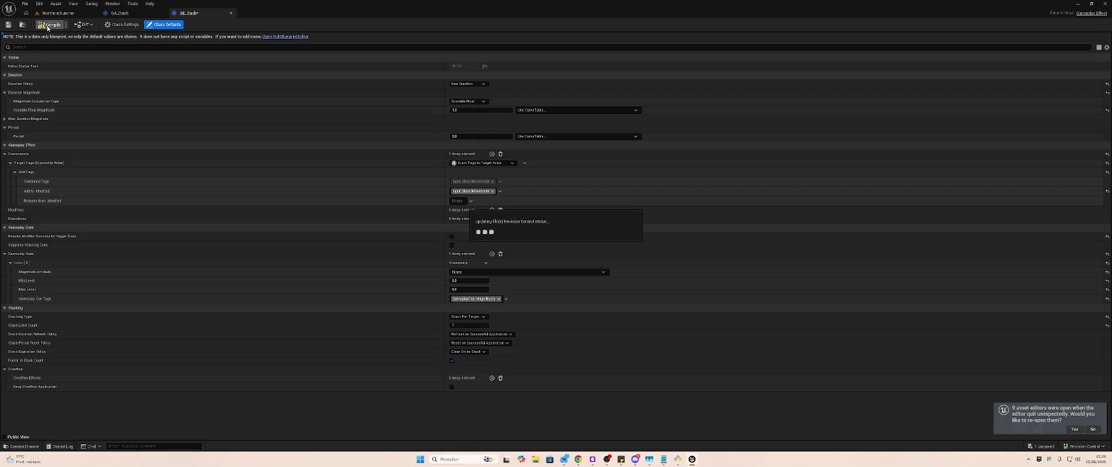
key(ctrl+s)
- Back in the level editor, open the GA_Dash ability blueprint from the Dash folder
click(54, 13)
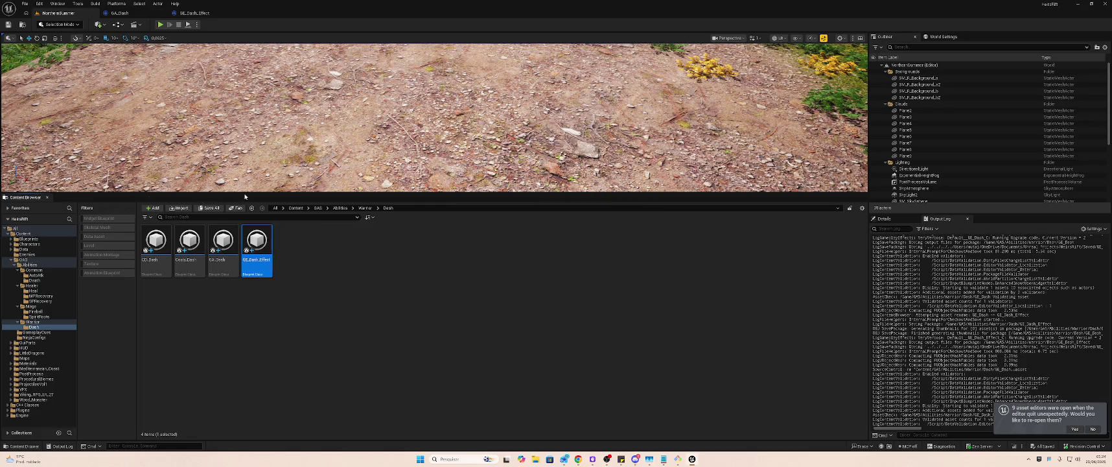
click(363, 263)
right_click(224, 242)
key(Escape)
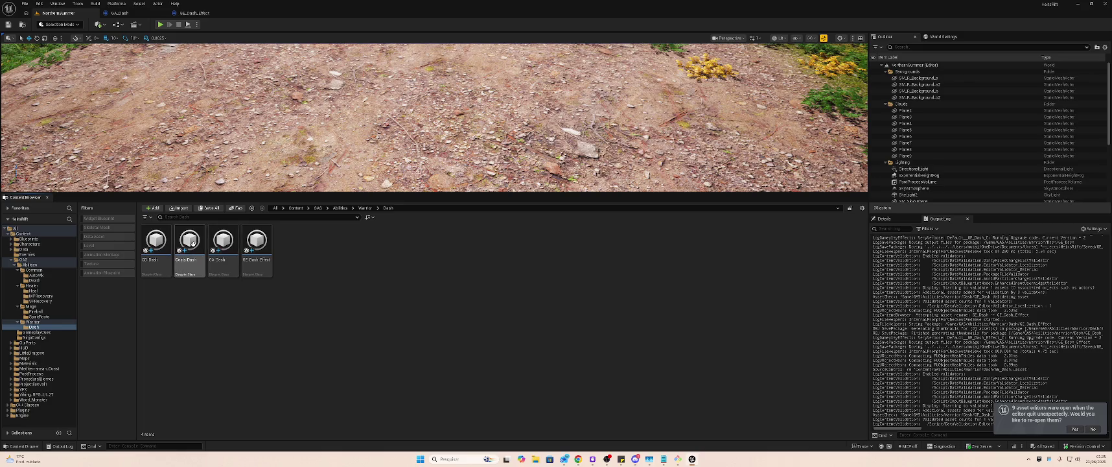
double_click(225, 242)
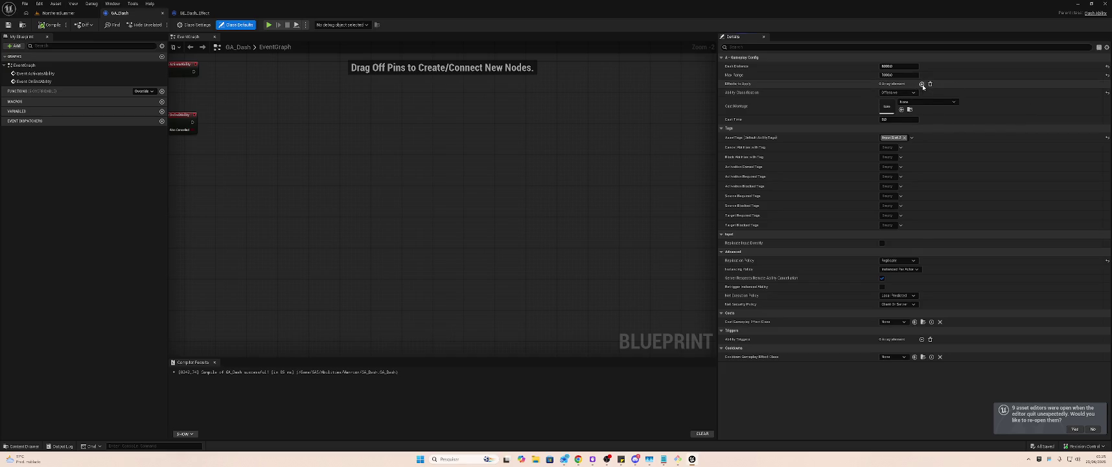
- Add GE_Dash_Effect as a new entry in GA_Dash's Effects to Apply
click(921, 85)
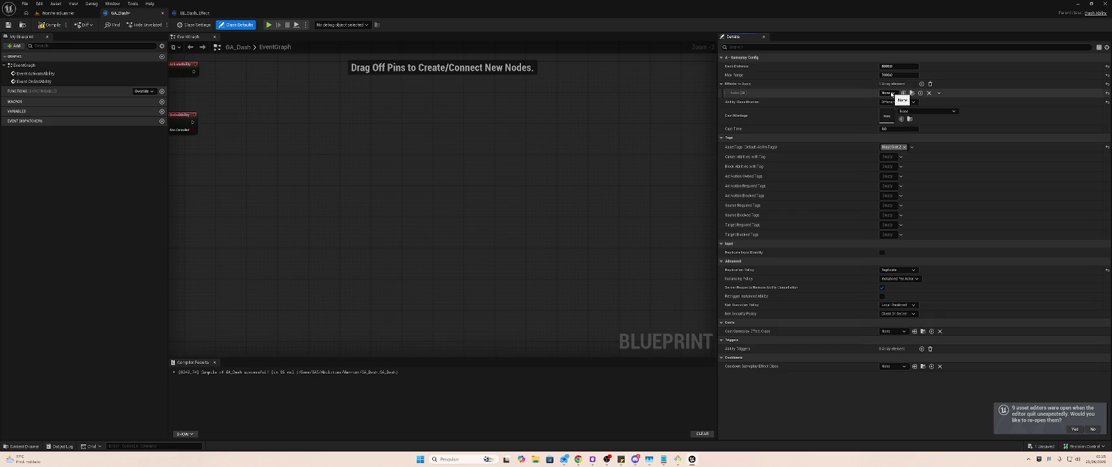
click(891, 94)
text(GE)
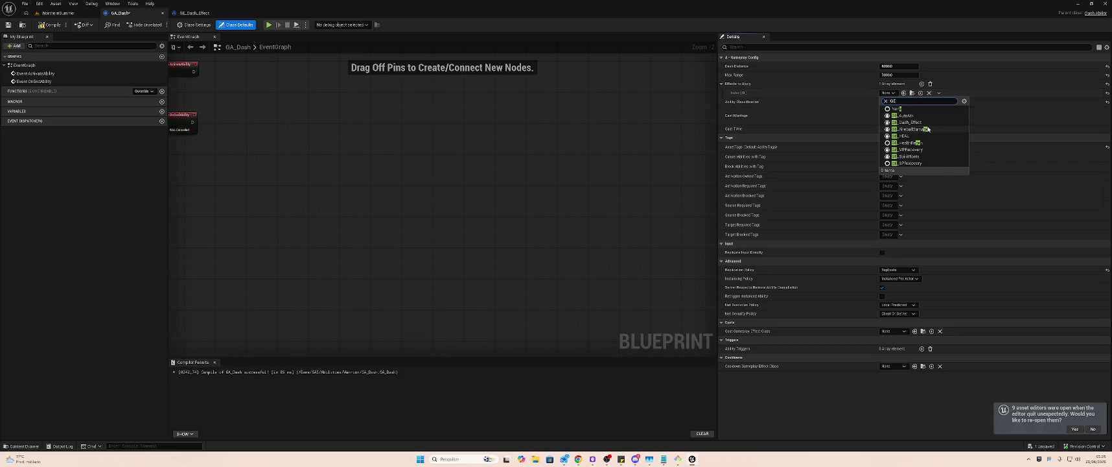
click(913, 122)
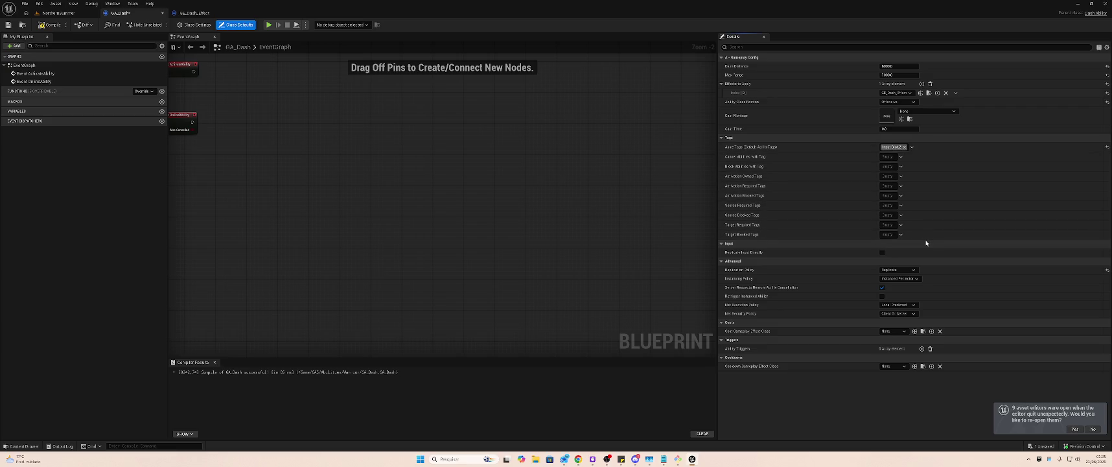
- Set GA_Dash's cost effect to Costs_Dash and cooldown to CD_Dash, then open Costs_Dash
click(895, 339)
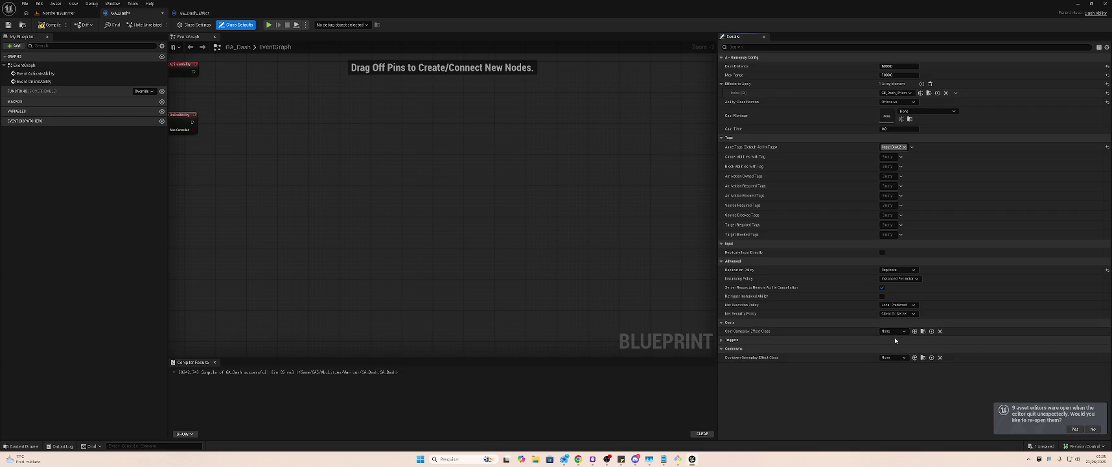
click(894, 340)
click(900, 331)
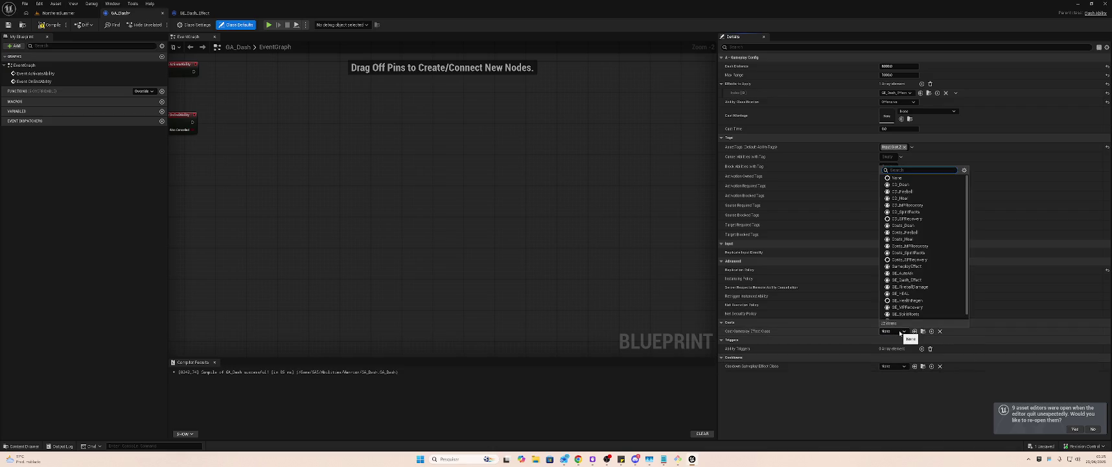
text(C)
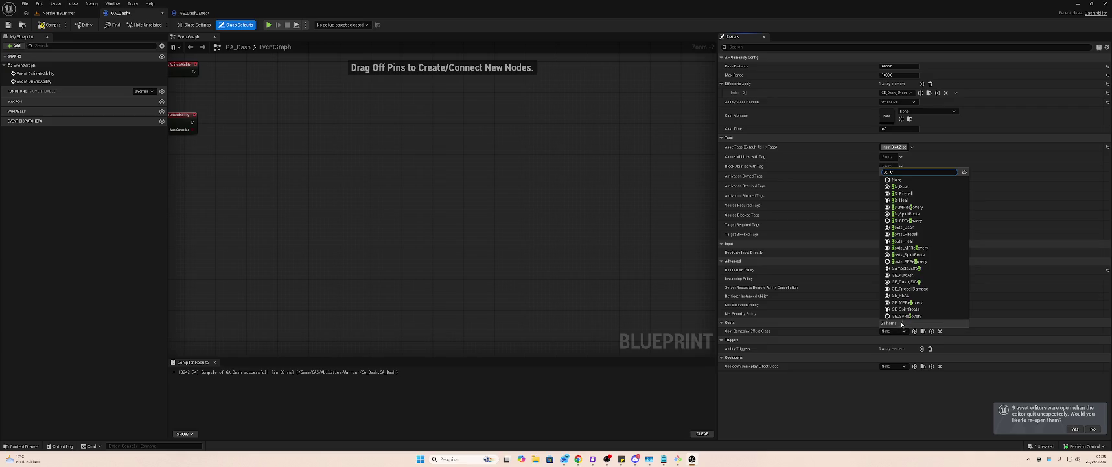
text(osts)
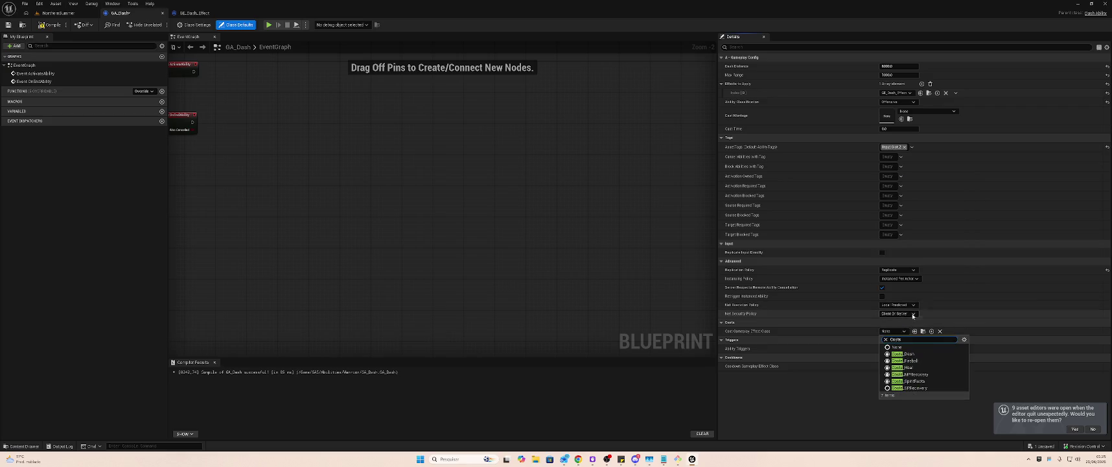
click(904, 354)
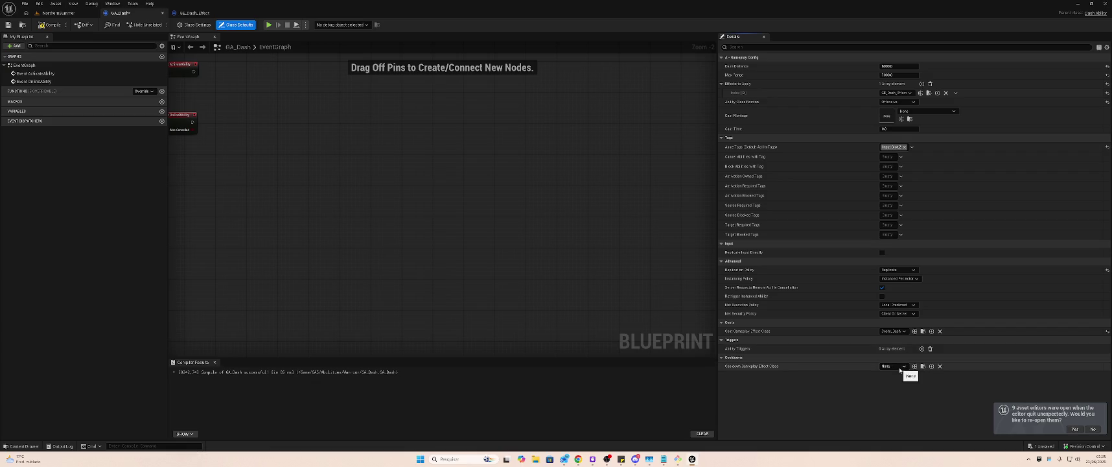
click(900, 366)
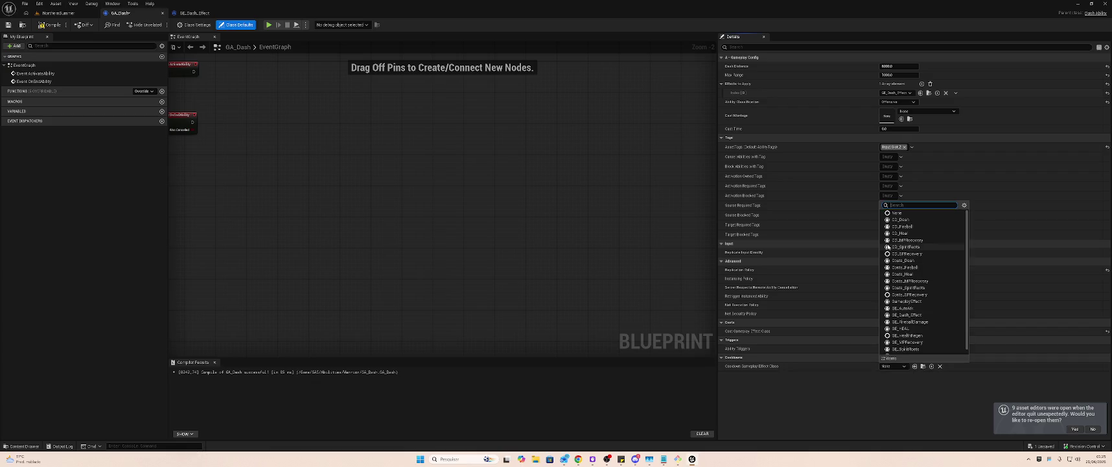
text(CD)
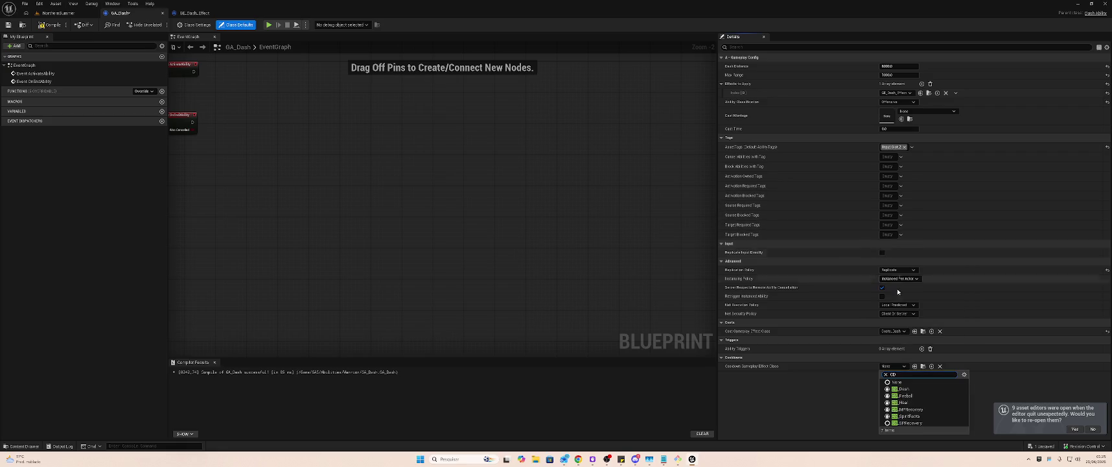
click(891, 380)
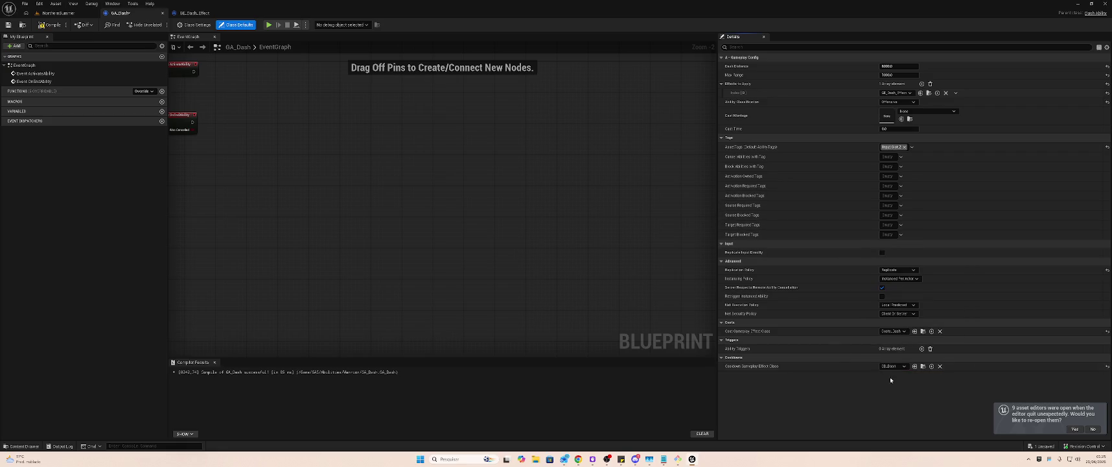
click(57, 13)
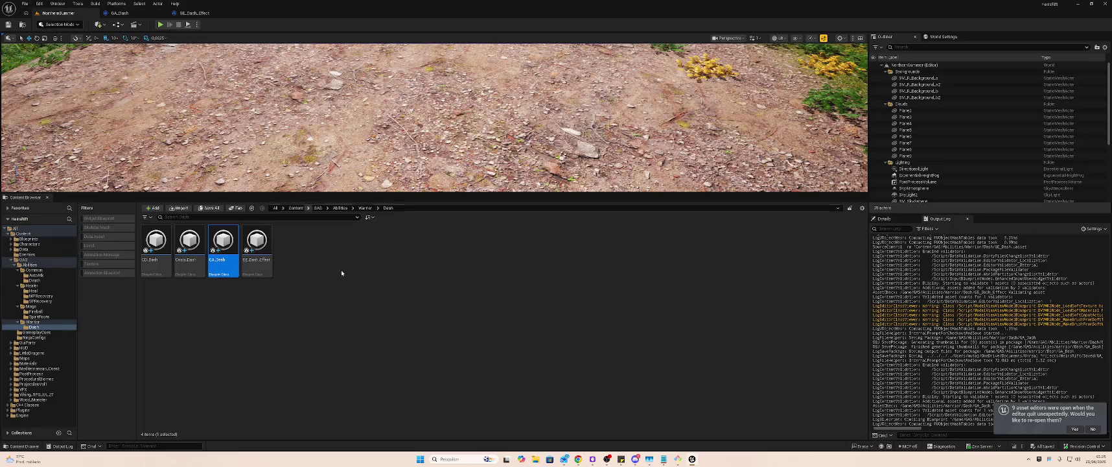
double_click(194, 243)
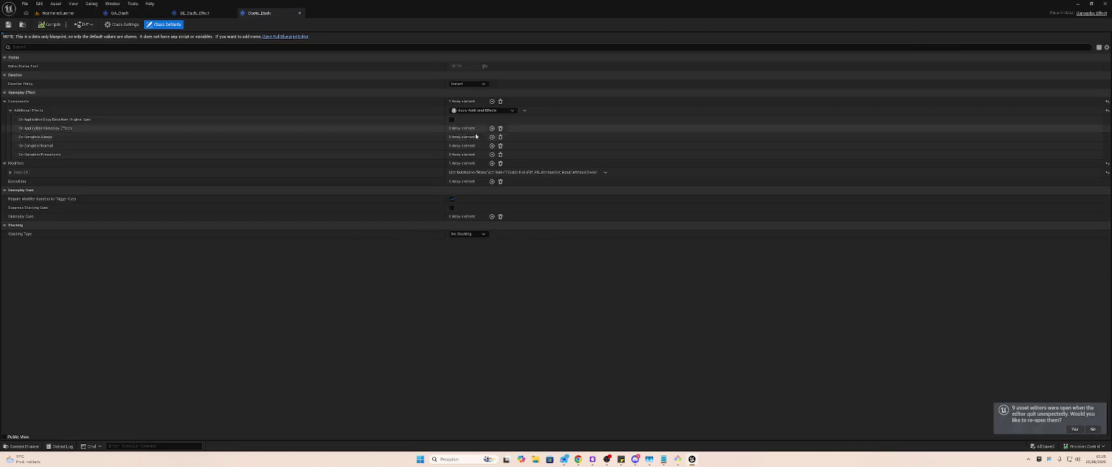
- Target Costs_Dash's first modifier at HR_AttributeSet.Sp, compile it, then open CD_Dash
click(9, 171)
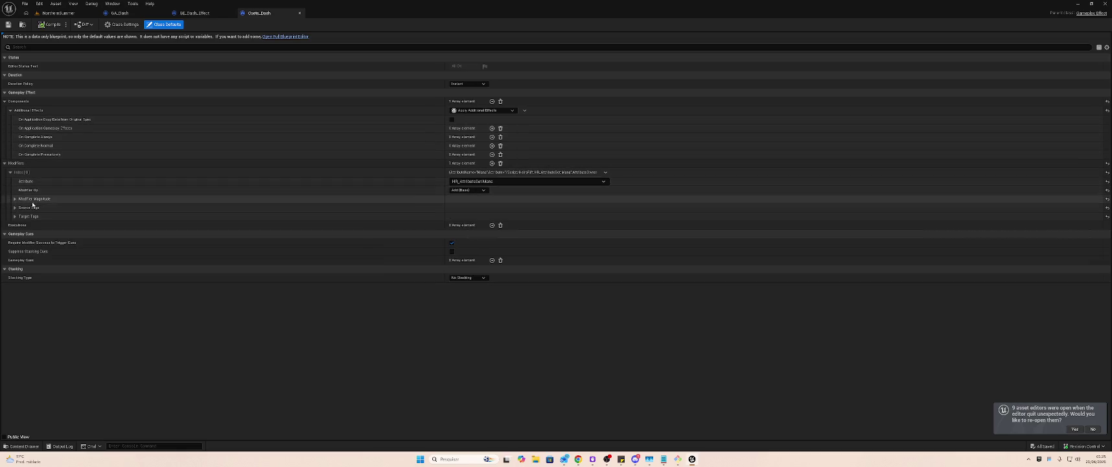
click(500, 182)
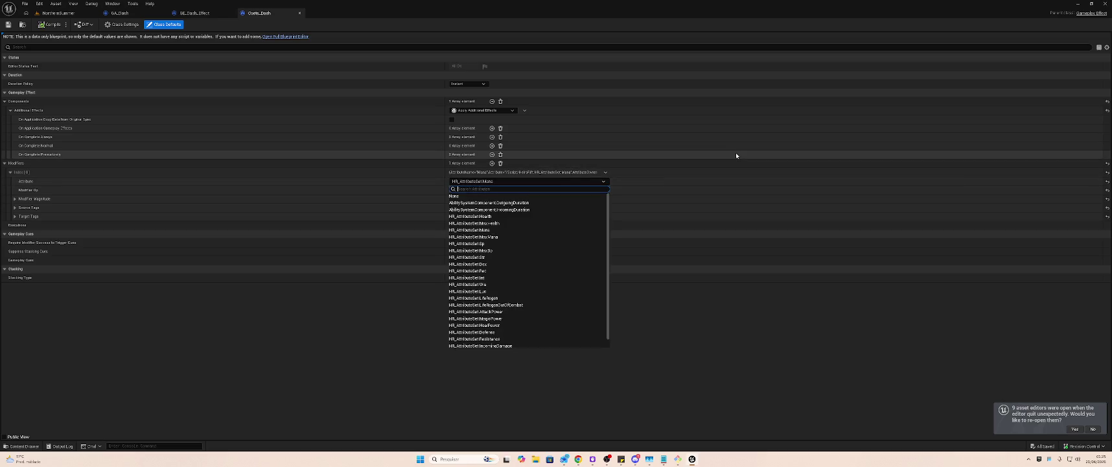
text(p)
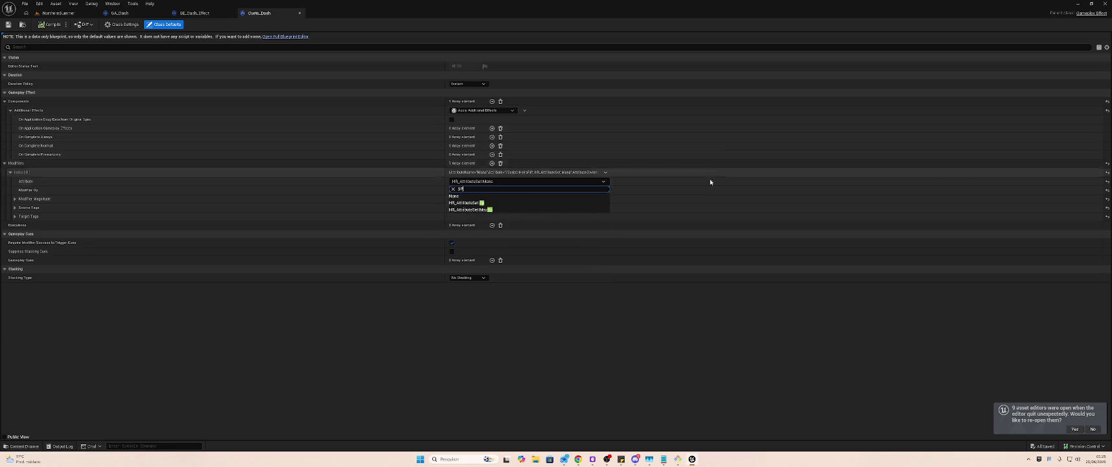
click(480, 202)
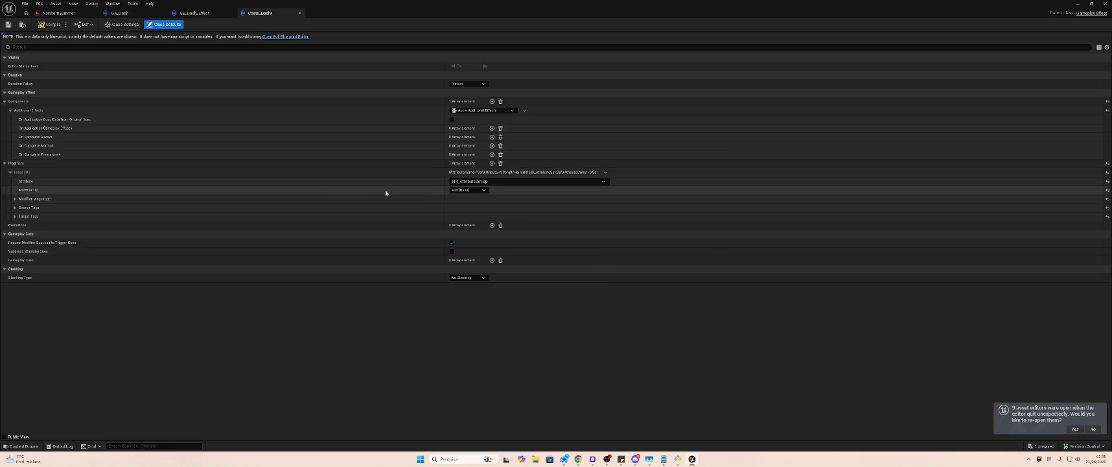
click(15, 200)
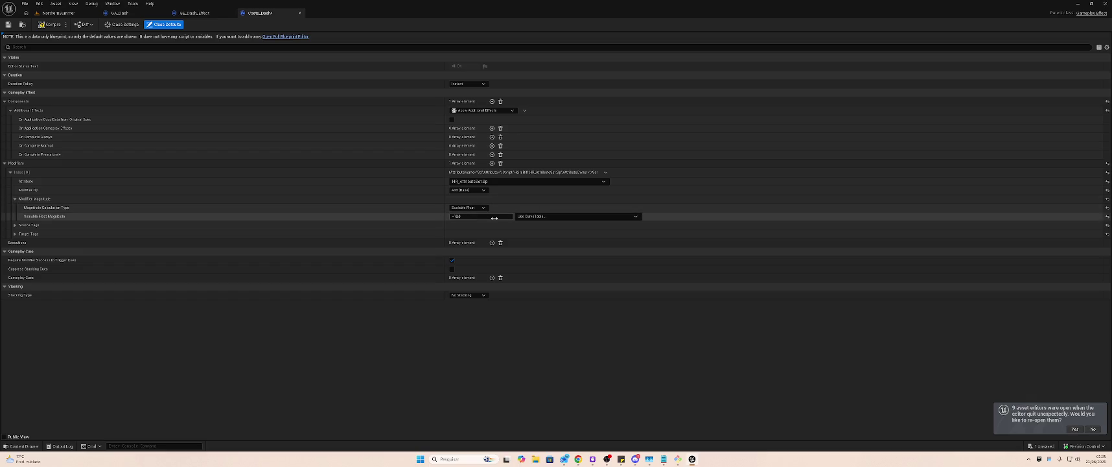
click(43, 24)
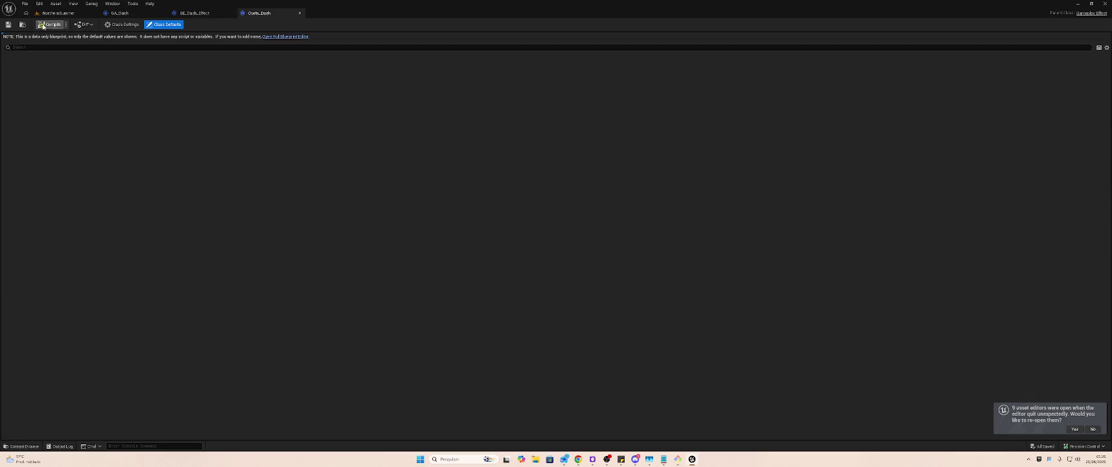
click(69, 14)
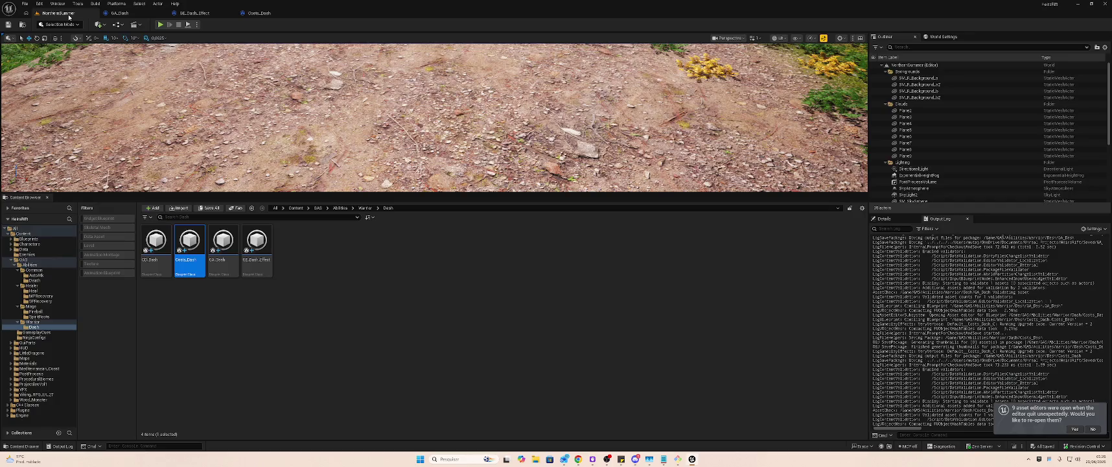
double_click(155, 243)
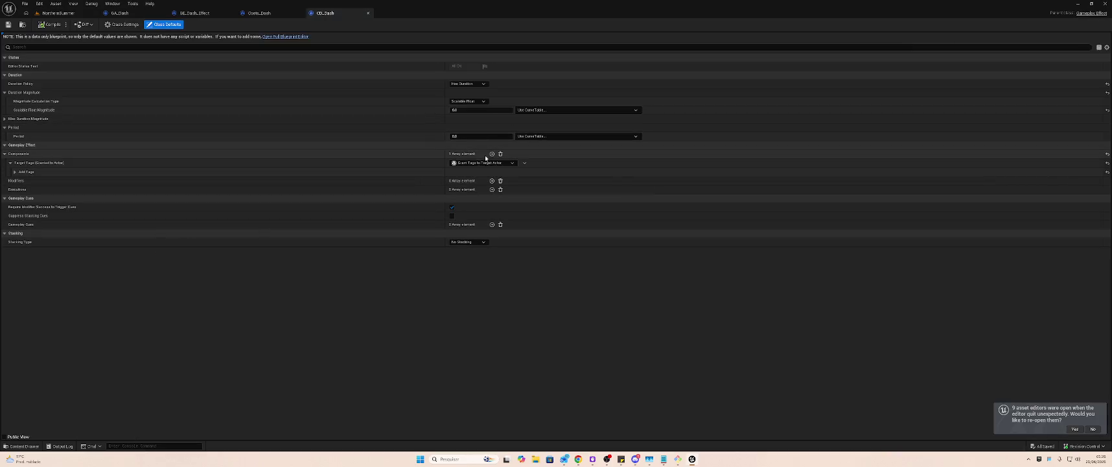
- In CD_Dash's Add Tags, clear the old cooldown tags and drop Cooldown.Ability.MPRecovery
click(23, 172)
click(477, 192)
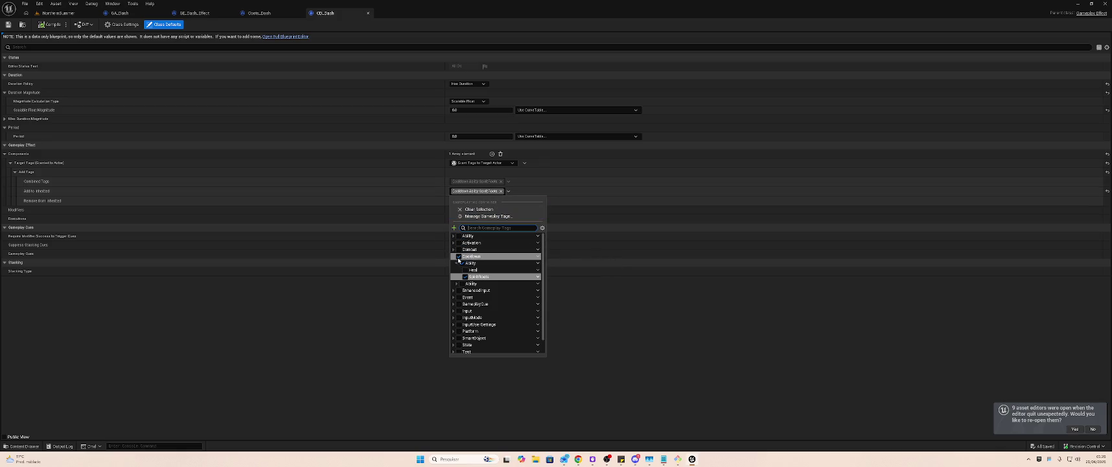
click(458, 257)
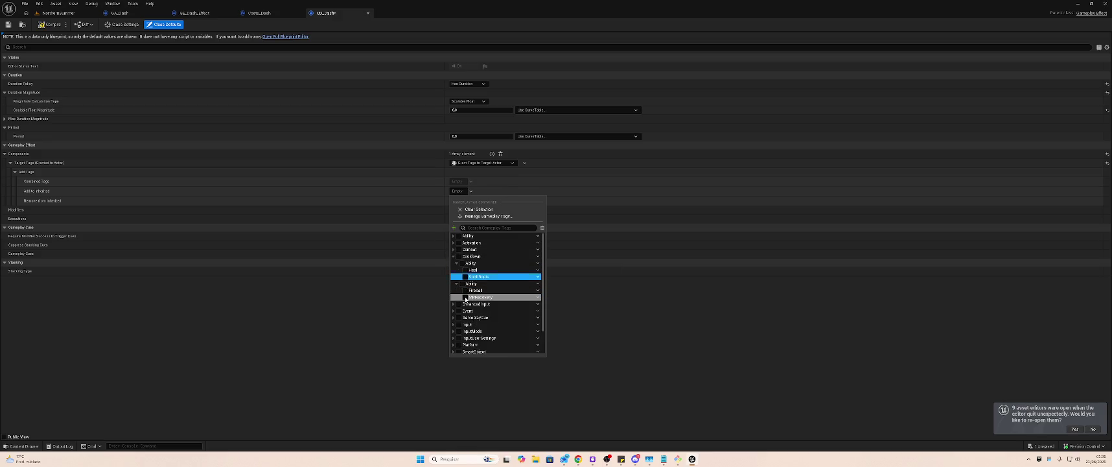
click(465, 297)
click(454, 228)
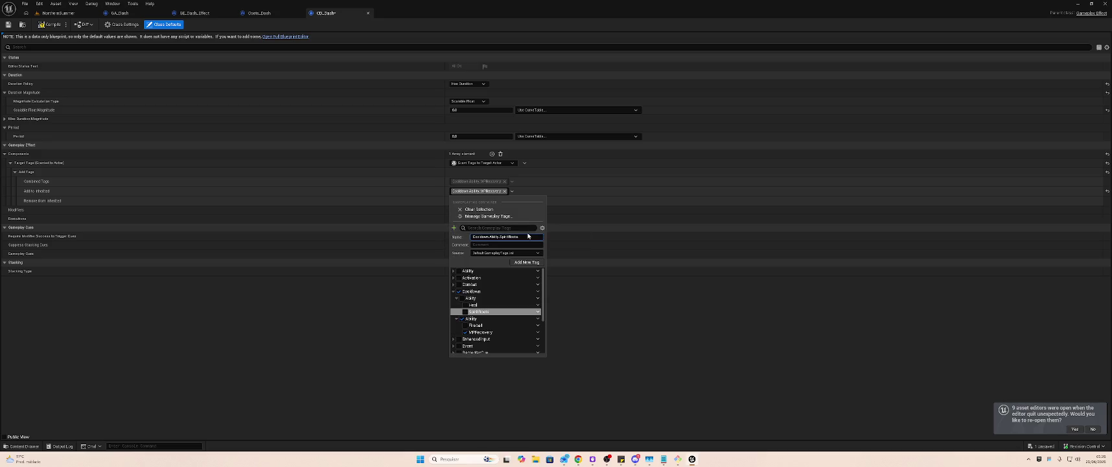
click(652, 216)
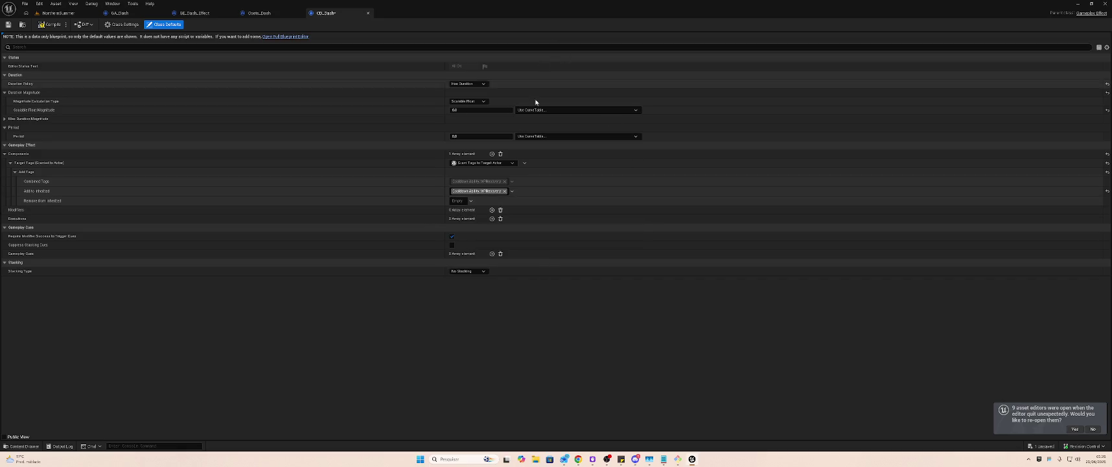
click(490, 192)
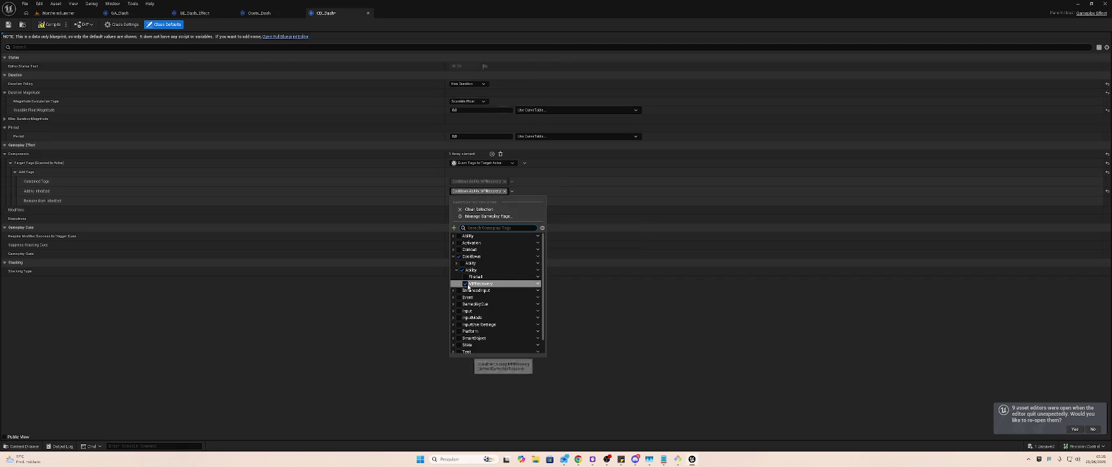
click(465, 283)
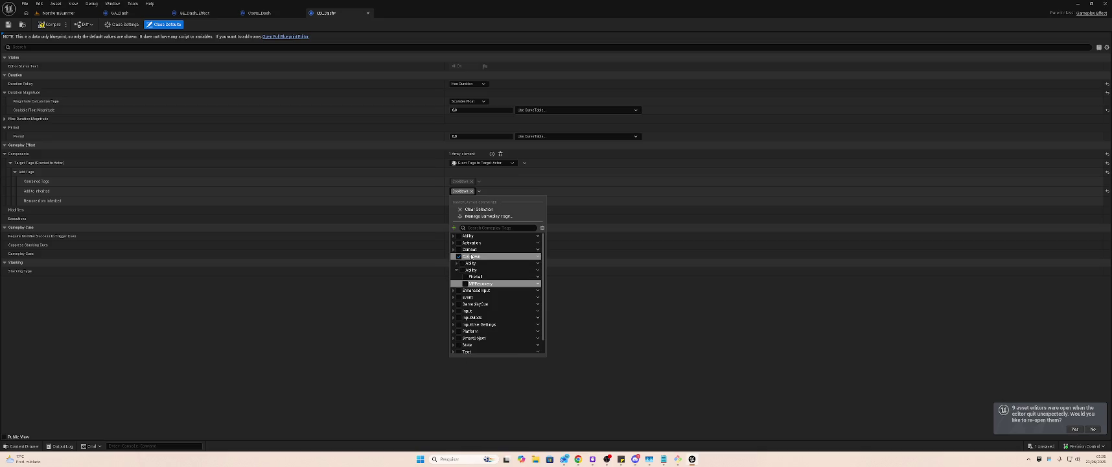
click(455, 228)
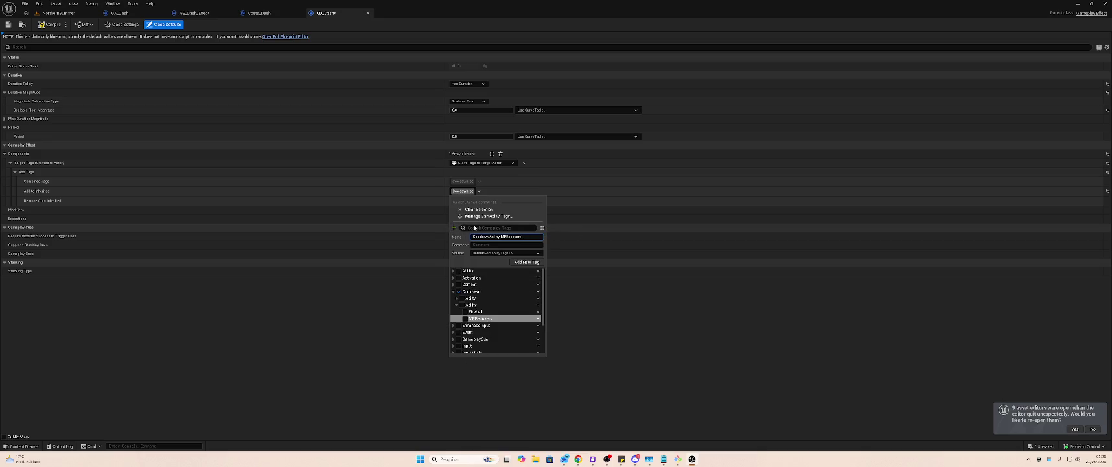
key(BackSpace)
key(BackSpace)
key(BackSpace)
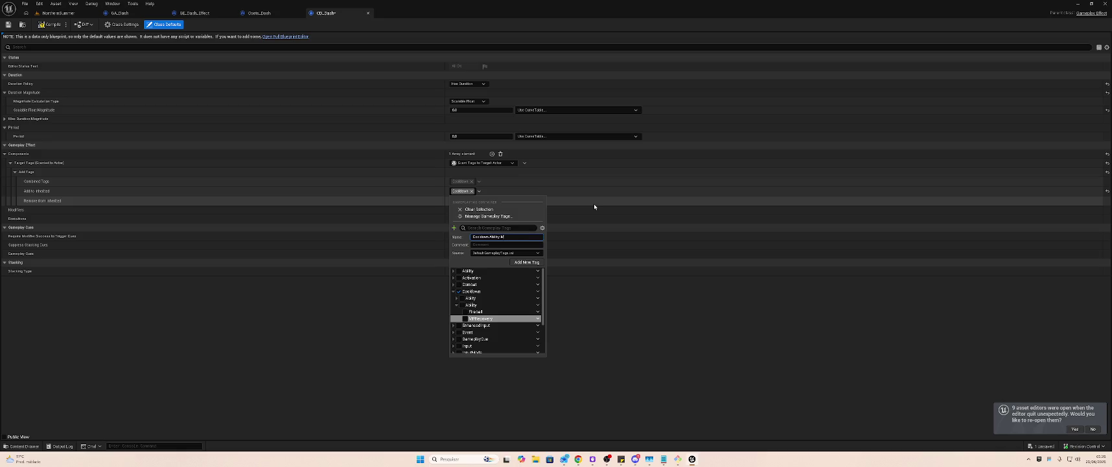
text(Dash)
click(594, 204)
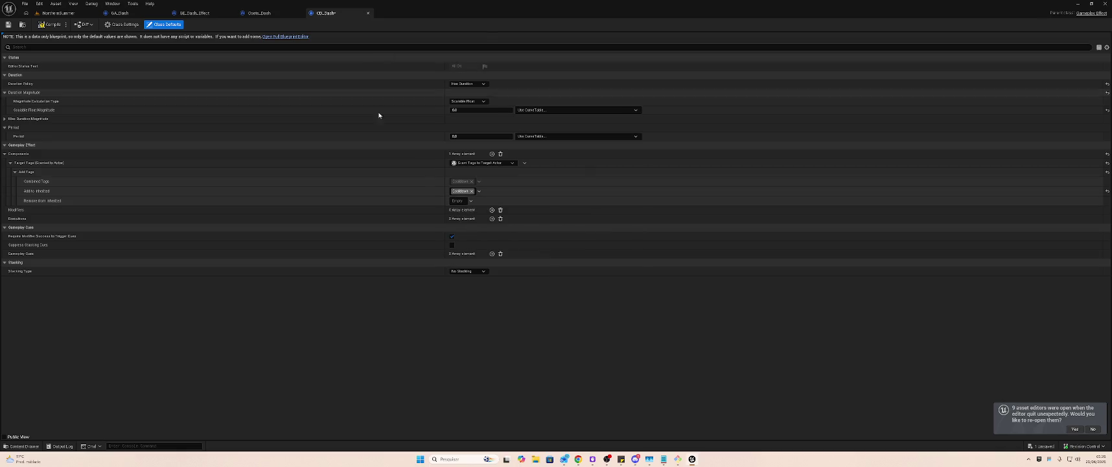
- Grant Cooldown.Ability.Dash and remove the plain Cooldown.Ability tag from CD_Dash
click(479, 190)
click(456, 263)
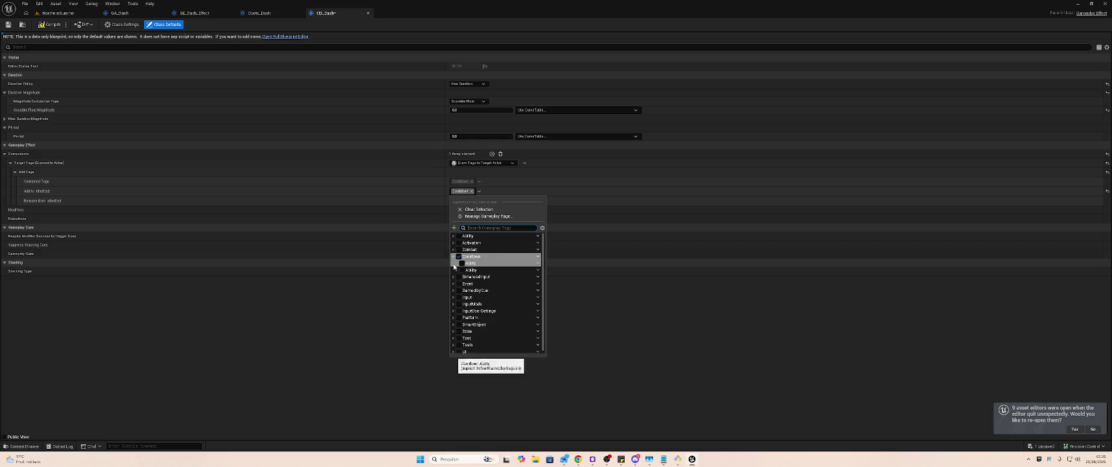
click(457, 270)
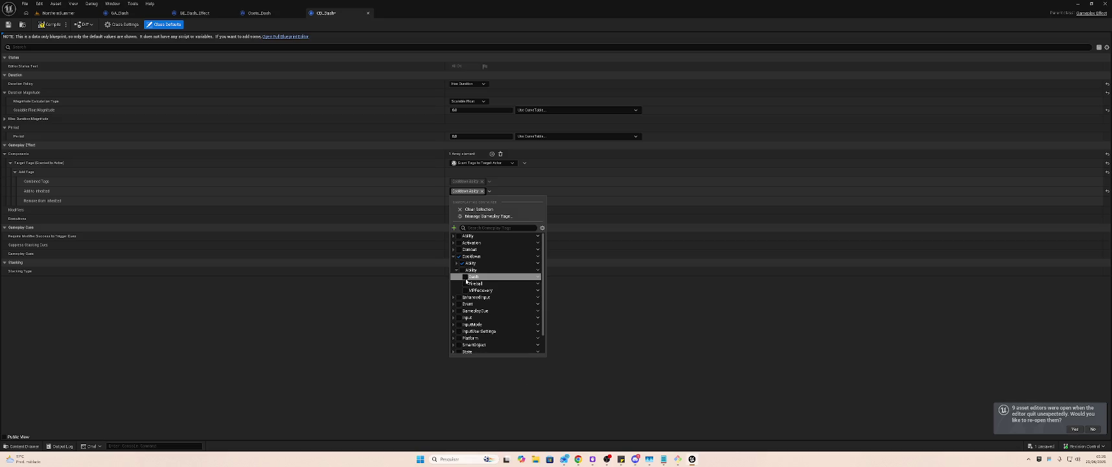
click(466, 277)
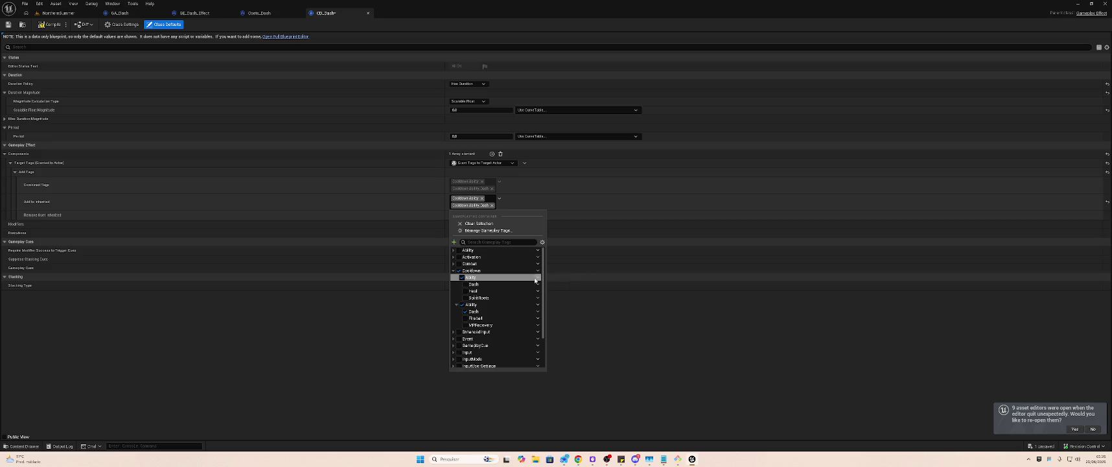
click(538, 286)
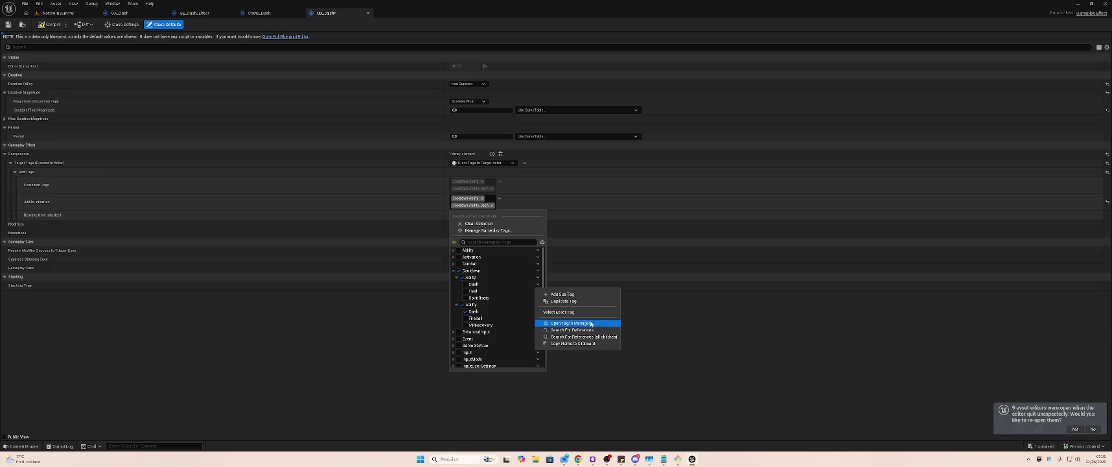
click(717, 309)
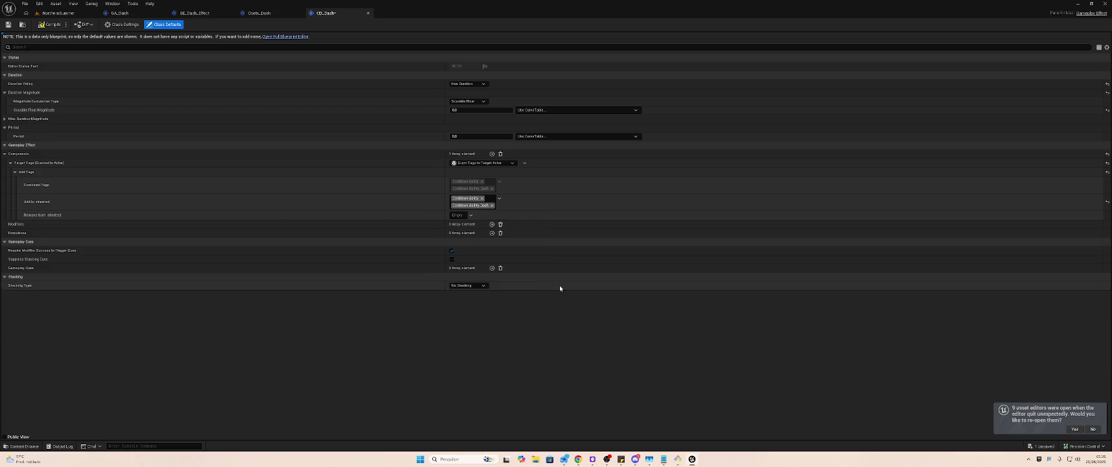
click(482, 198)
- Compile CD_Dash, open GE_Dash_Effect, and shrink the editor window over the code editor
click(47, 23)
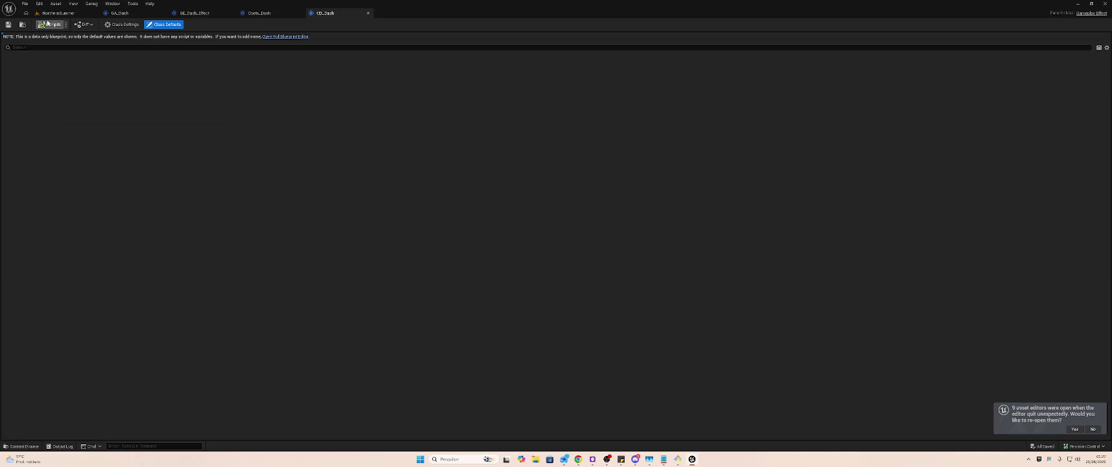
click(57, 13)
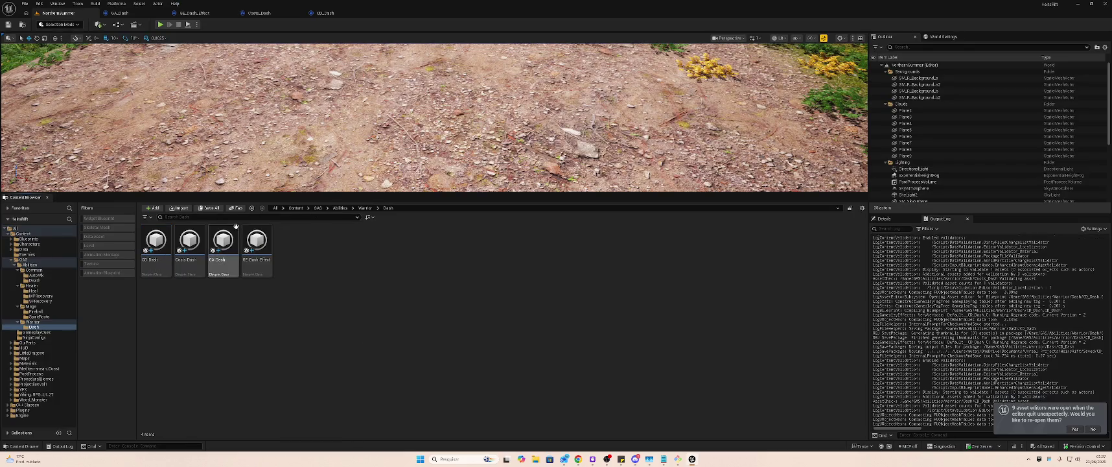
double_click(257, 241)
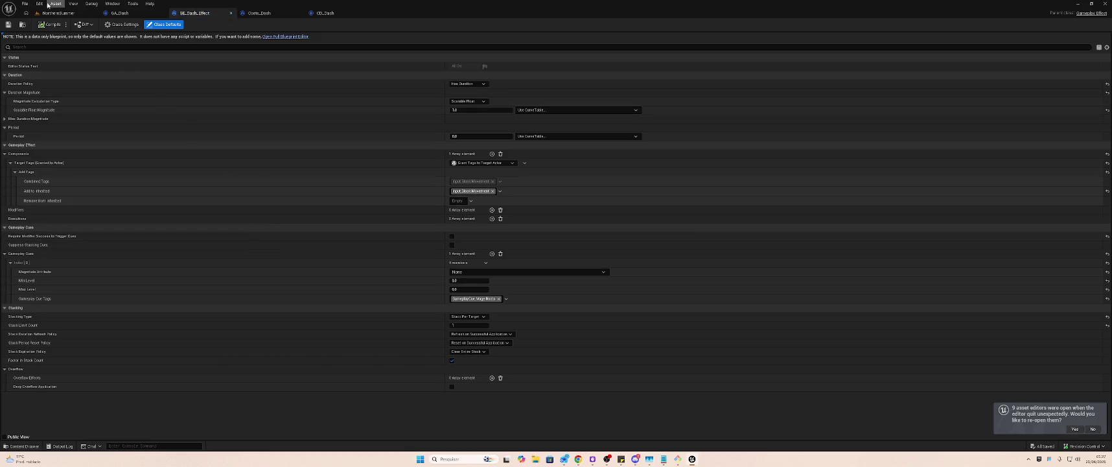
click(57, 12)
drag(608, 9, 826, 179)
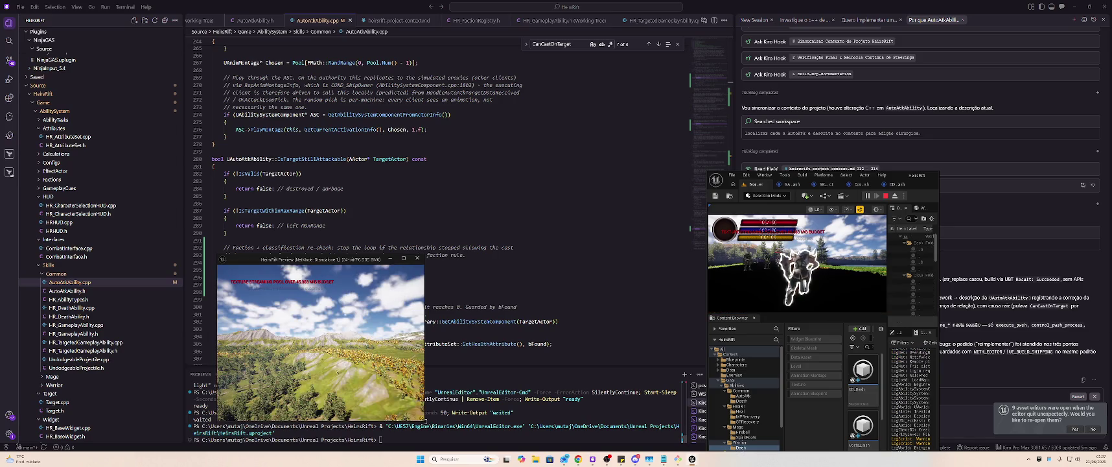
- Shrink and move the game preview, play-test the dash, stop, and maximize the editor
drag(426, 420, 355, 369)
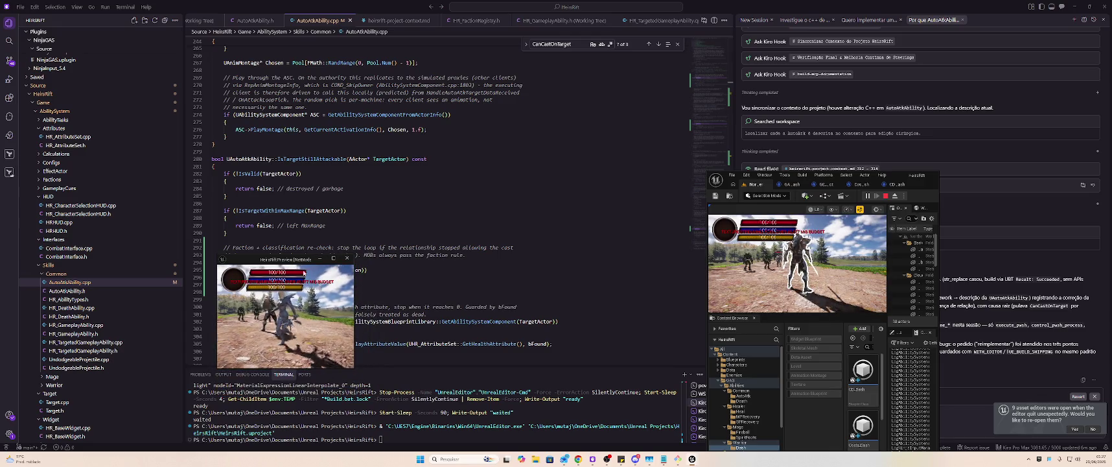
drag(285, 259, 562, 254)
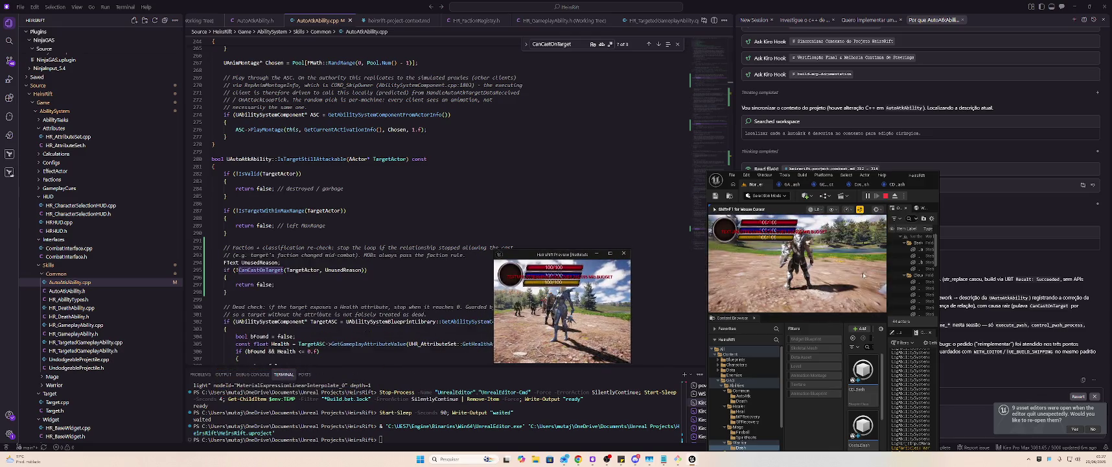
click(798, 262)
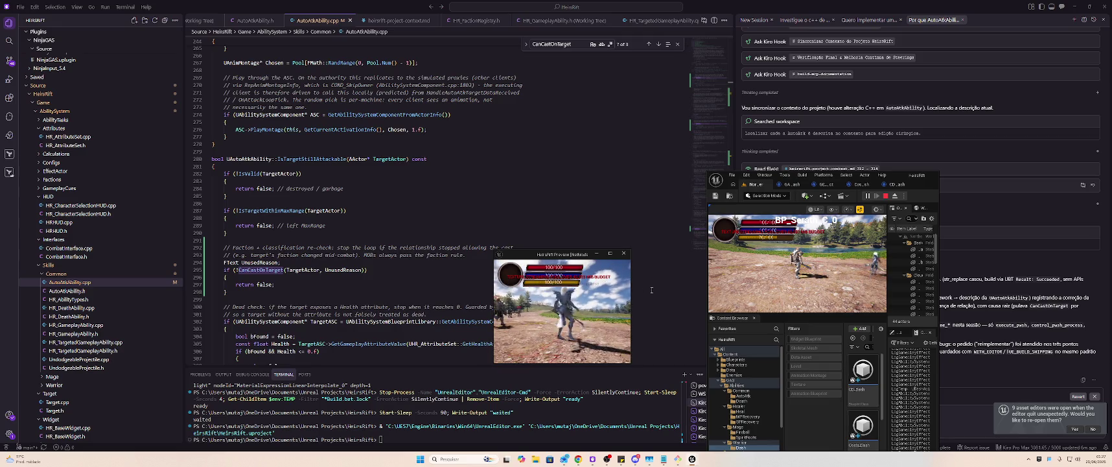
click(885, 196)
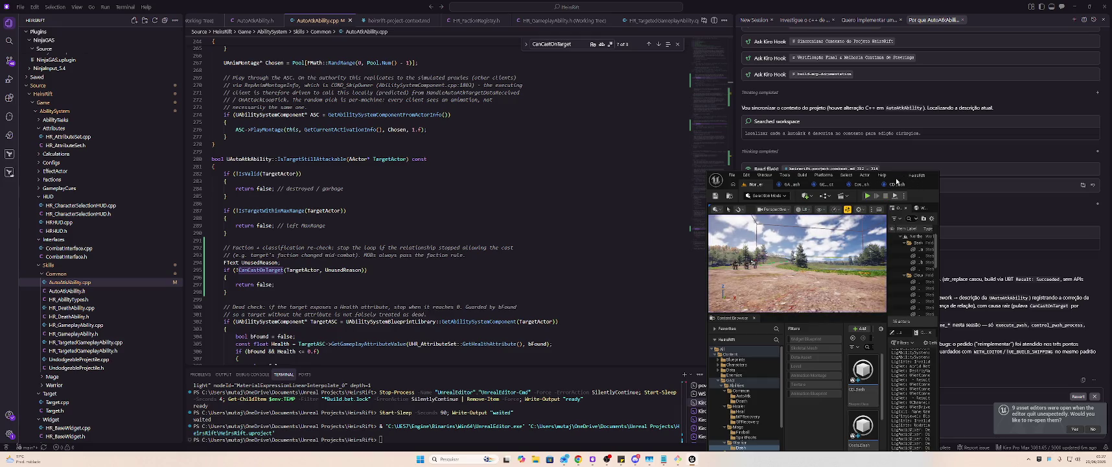
click(927, 175)
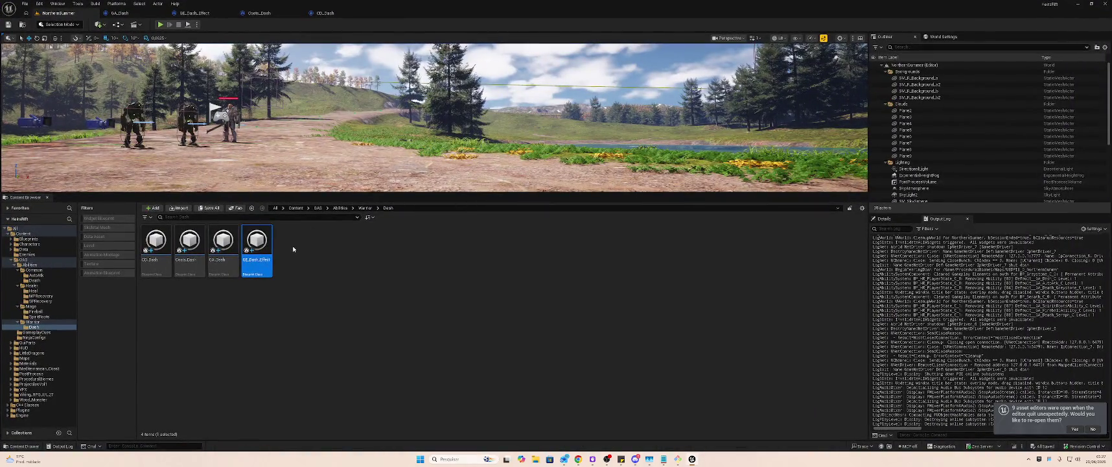
- Open GA_Dash, then switch through the CD_Dash and GE_Dash_Effect tabs
double_click(223, 245)
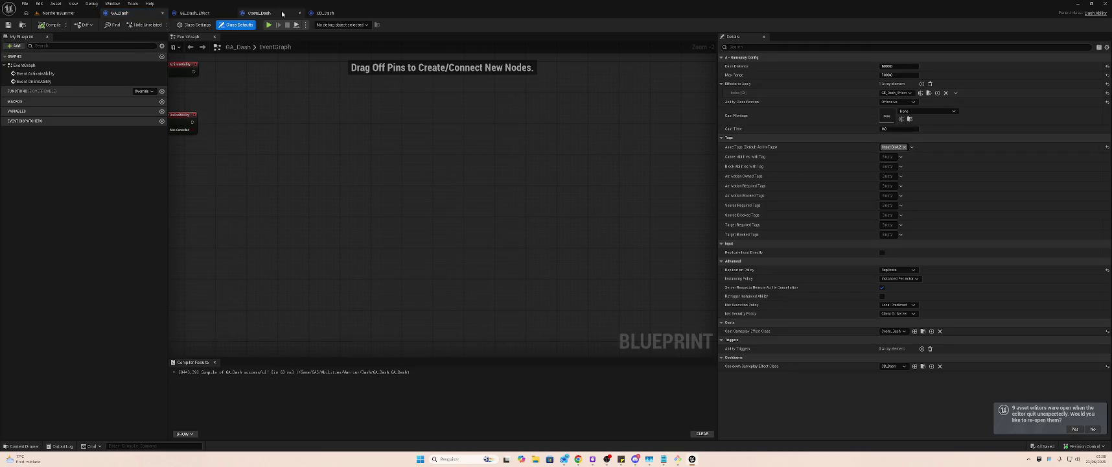
click(328, 13)
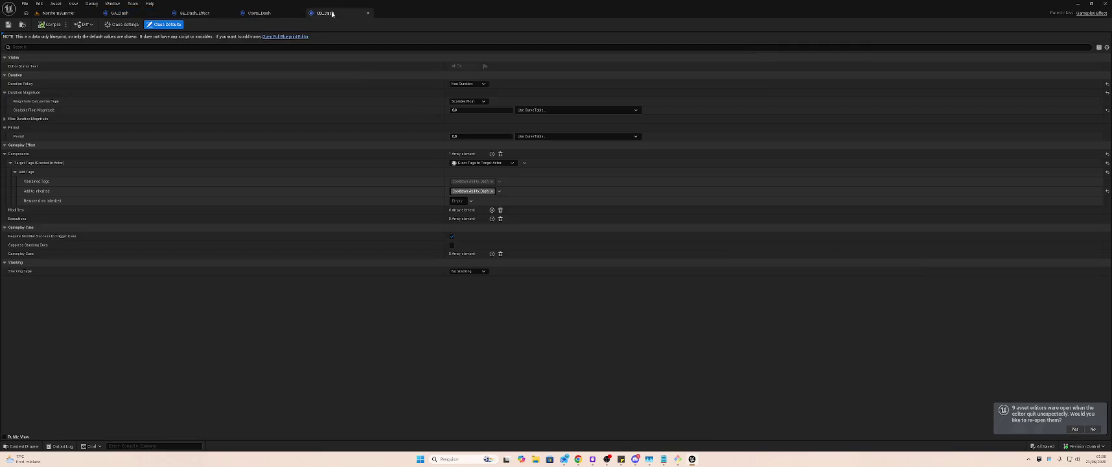
click(195, 13)
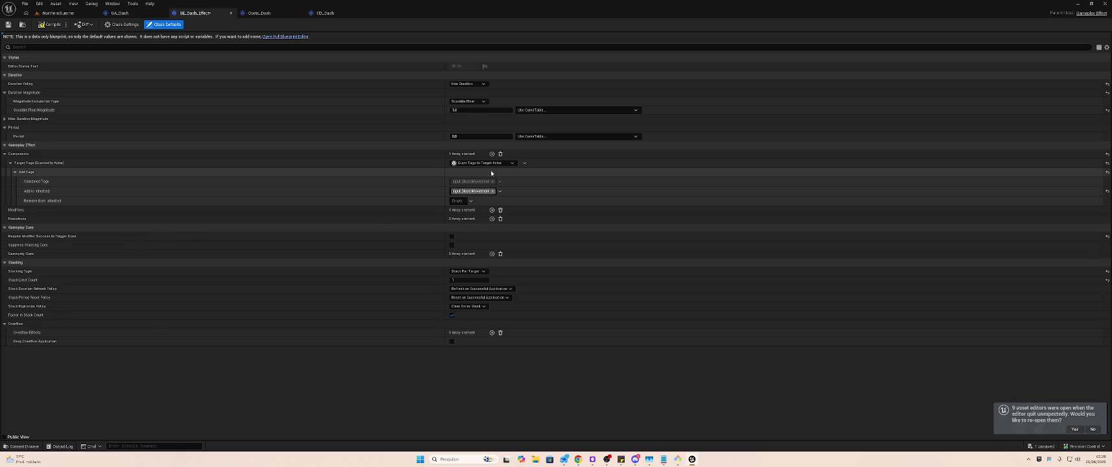
- Set GE_Dash_Effect's scalable float magnitude to 2.0, compile, and return to the NorthernSummer level
click(476, 112)
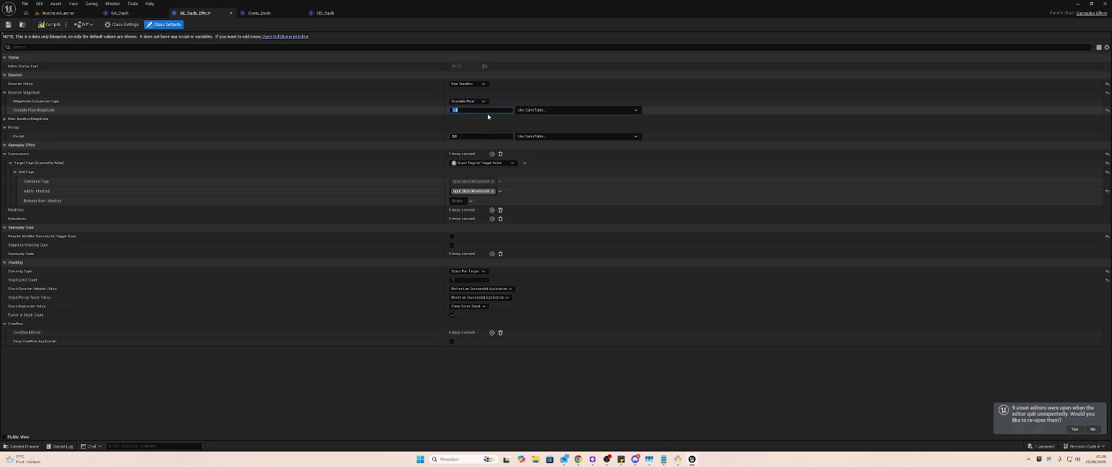
key(Tab)
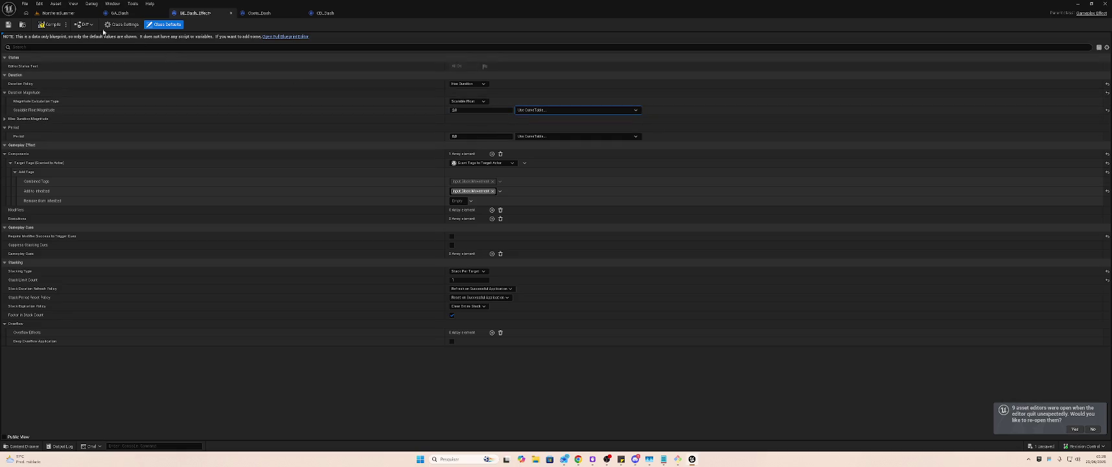
click(51, 24)
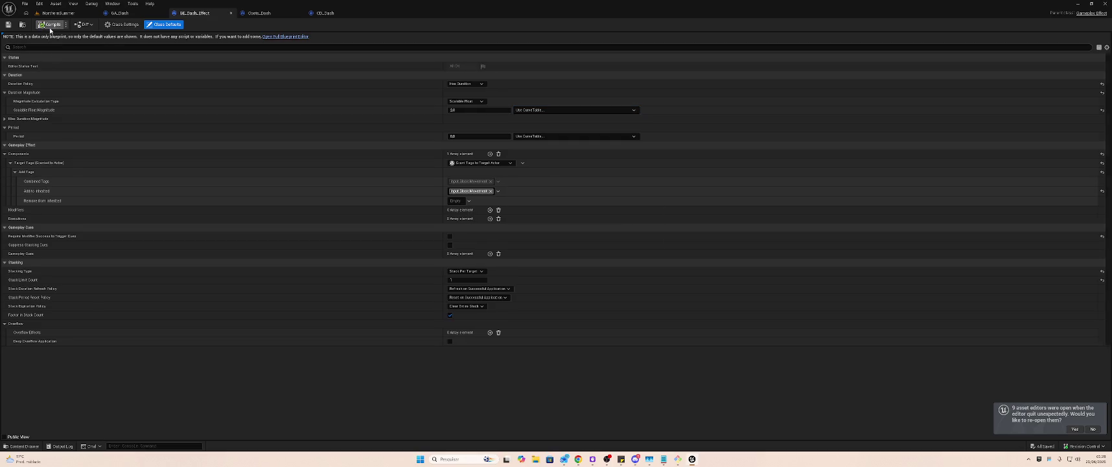
click(120, 13)
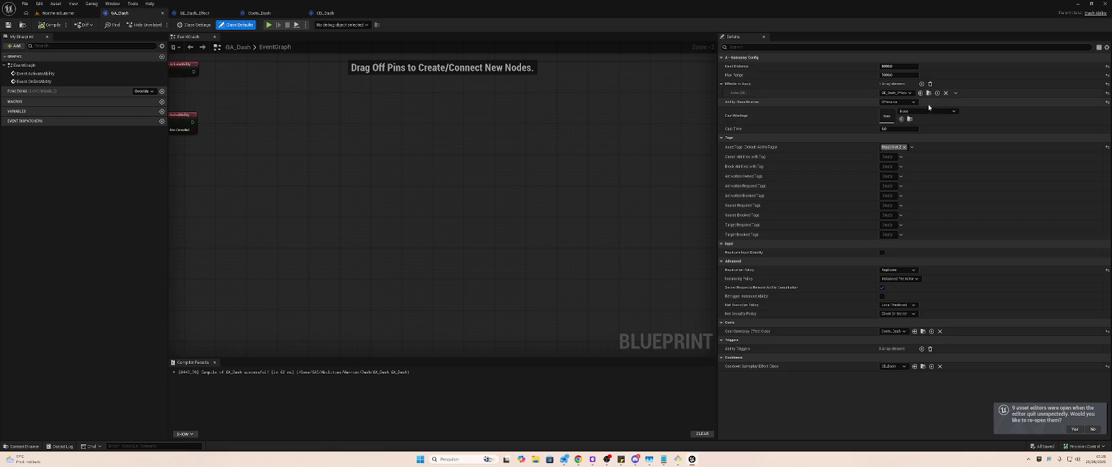
click(55, 12)
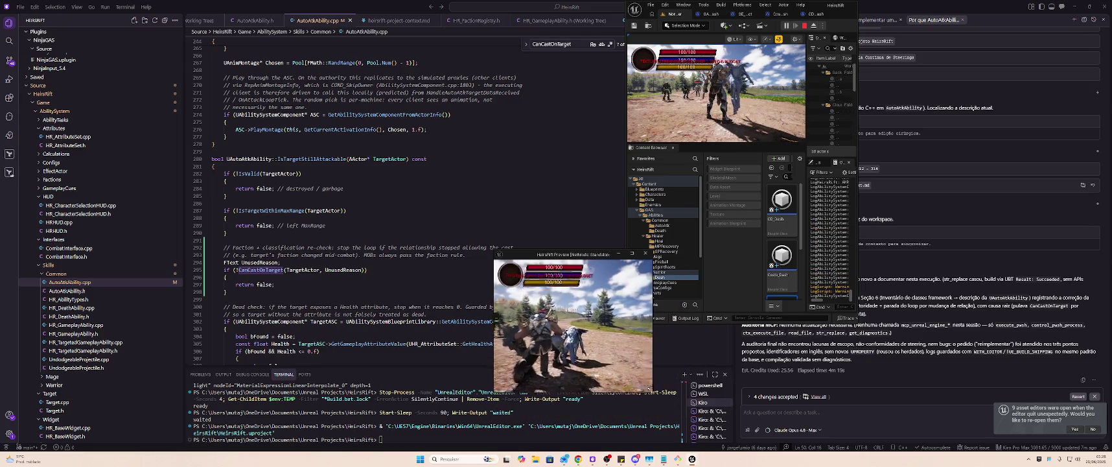
- Shrink the game preview, play-test the dash, stop the session, and maximize the editor
drag(700, 417, 612, 350)
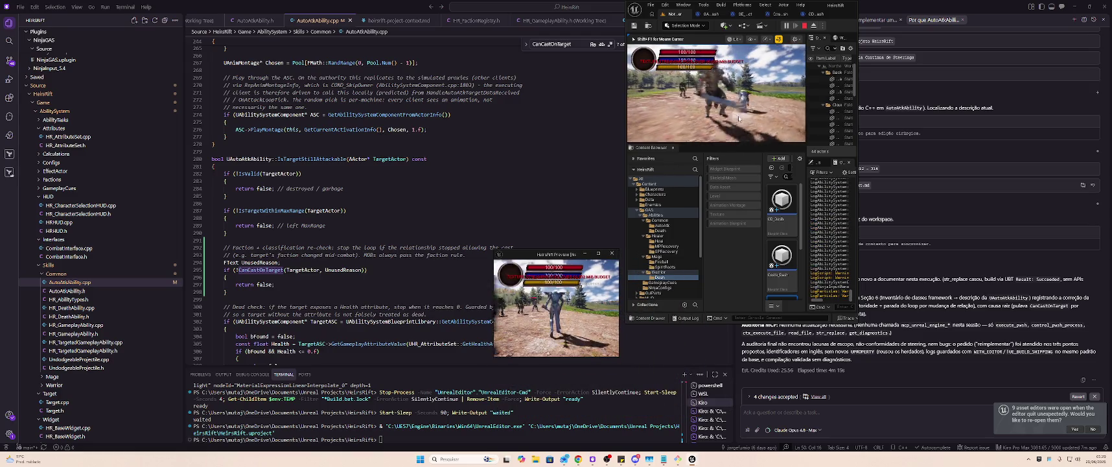
click(783, 95)
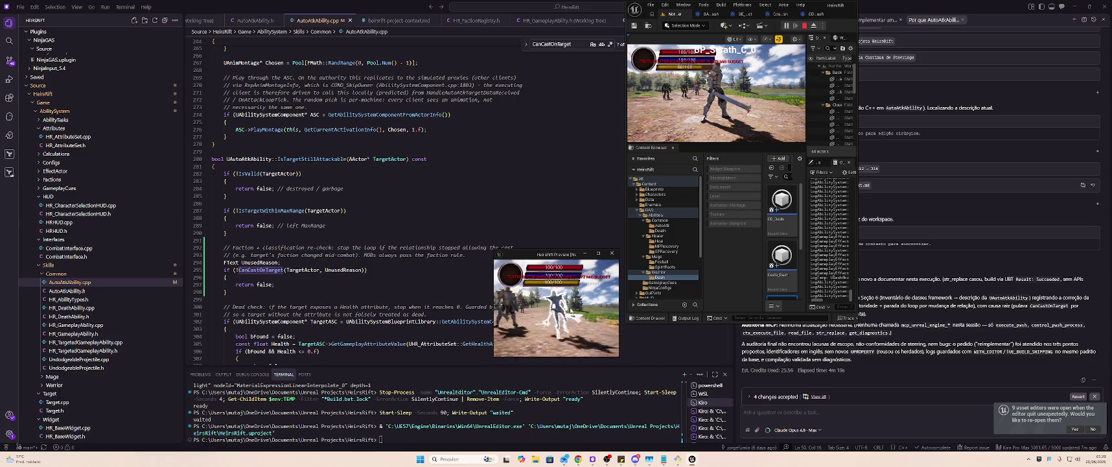
click(805, 26)
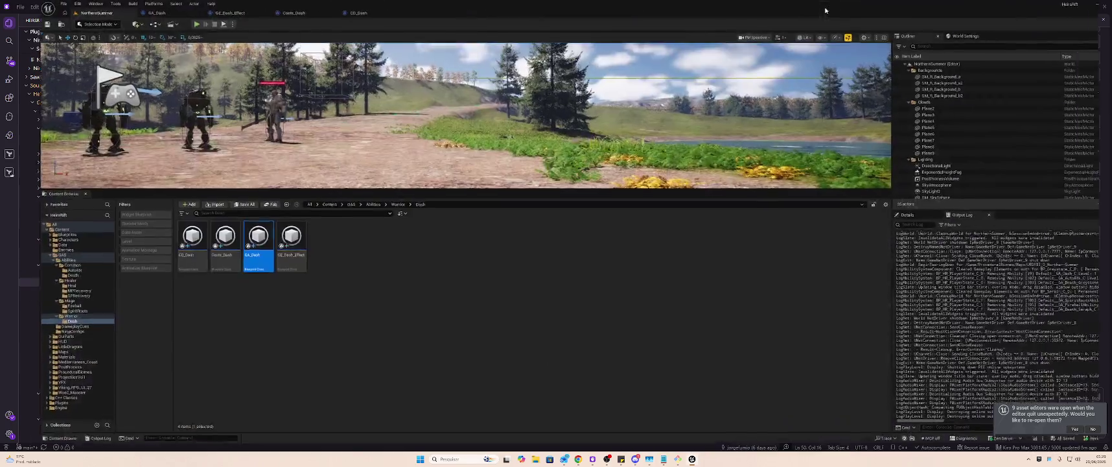
double_click(820, 6)
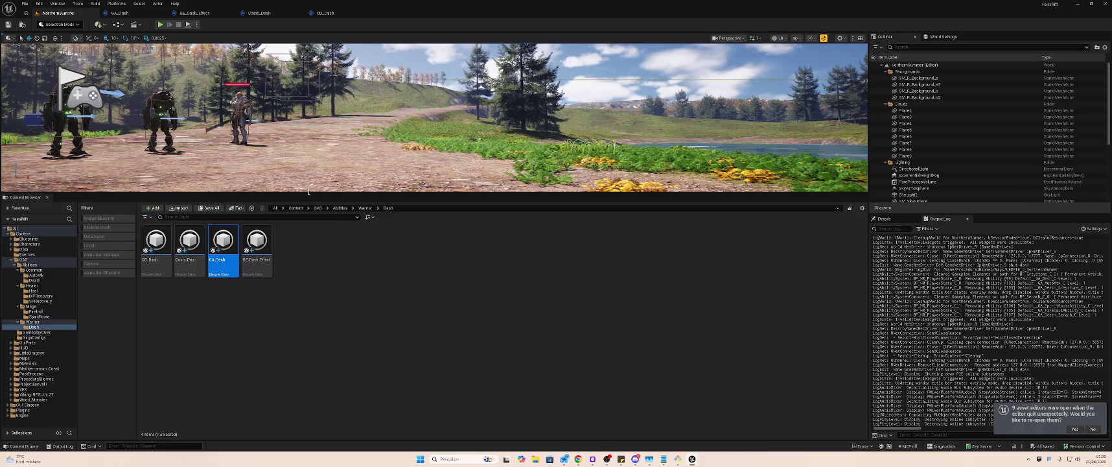
- Open GE_Dash_Effect and review its granted target tag options without changing them
double_click(248, 241)
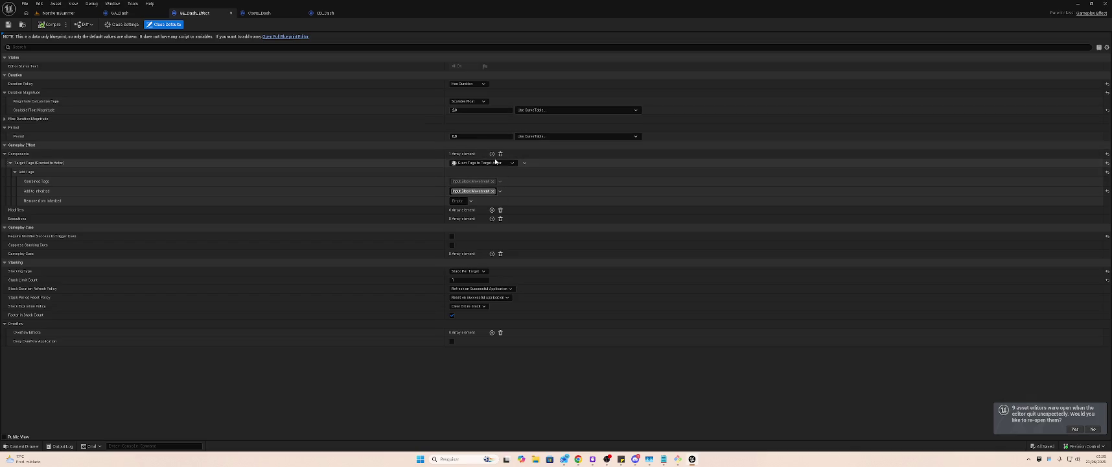
click(494, 162)
click(494, 162)
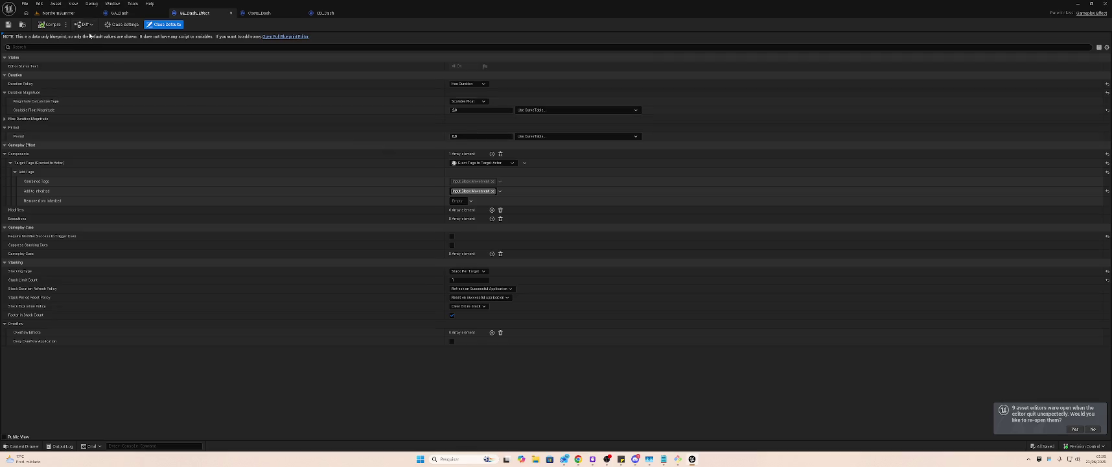
- Back in the level editor, browse the Mage SpiritRoots folder and select GE_SpiritRoots
click(60, 13)
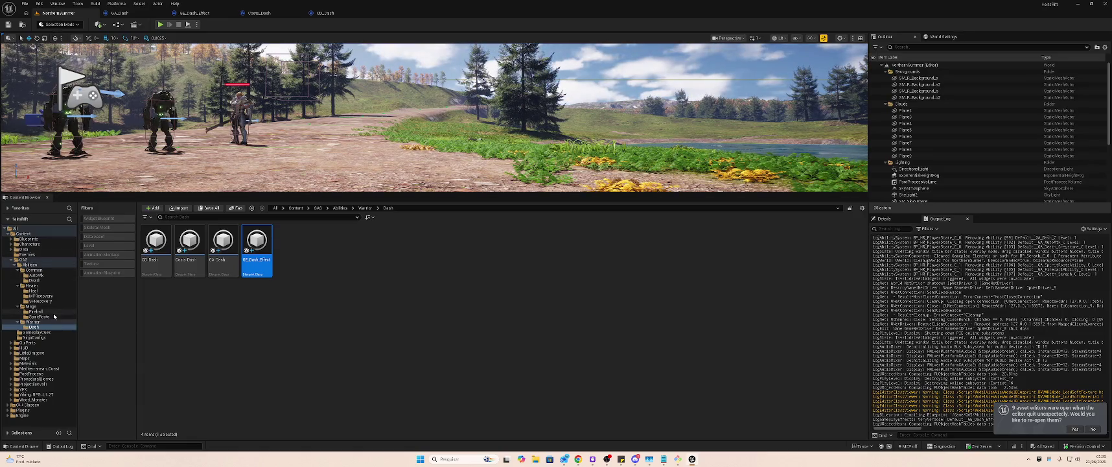
click(52, 317)
click(257, 242)
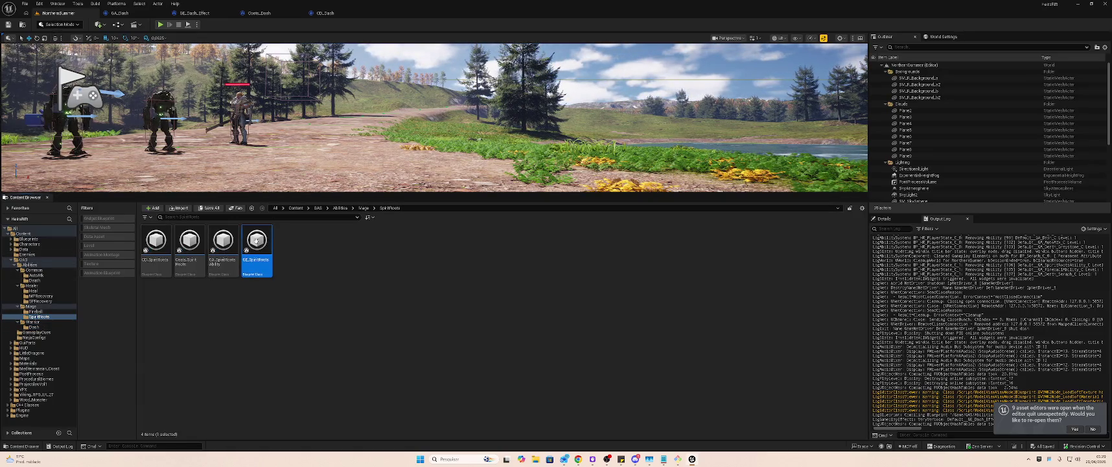
- Open GE_SpiritRoots, move the GE_Dash_Effect tab after CD_Dash, and collapse SpiritRoots' Modifiers
double_click(256, 241)
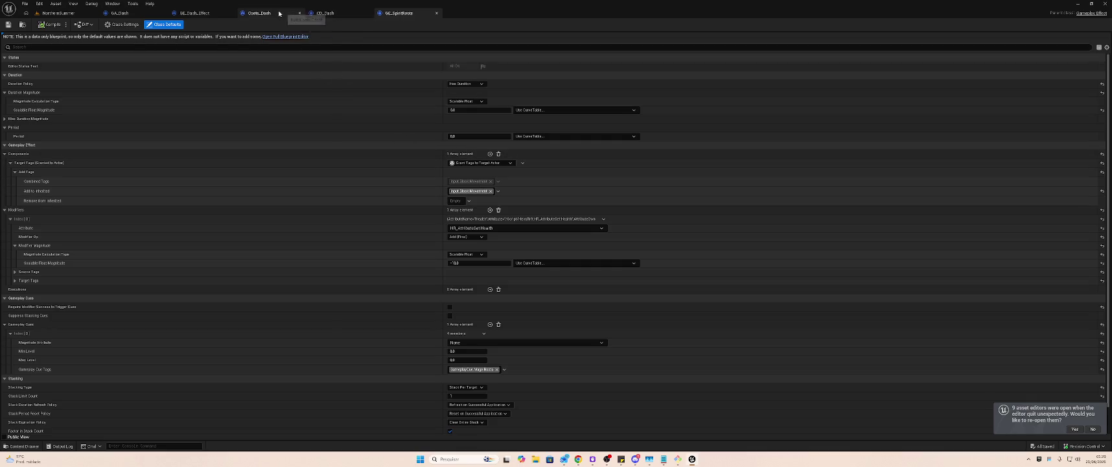
click(189, 13)
drag(190, 13, 334, 13)
click(388, 13)
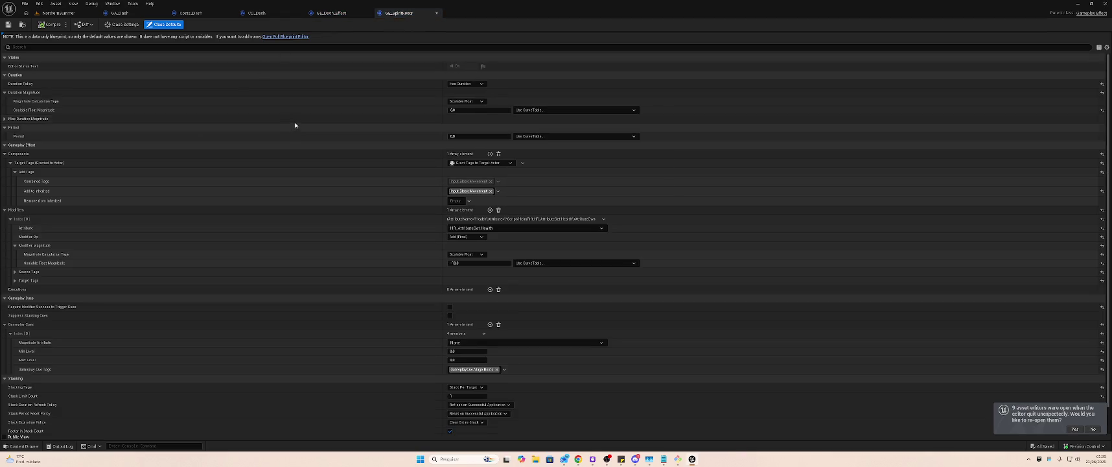
click(5, 209)
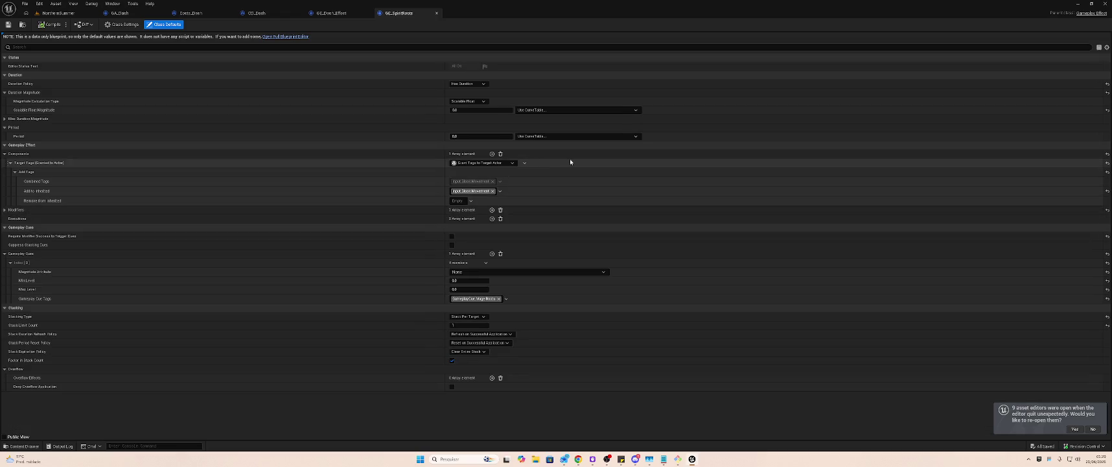
- Compare GE_SpiritRoots against GE_Dash_Effect, then show GA_Dash in a restored-down window
key(ctrl+Tab)
key(ctrl+Tab)
key(ctrl+Tab)
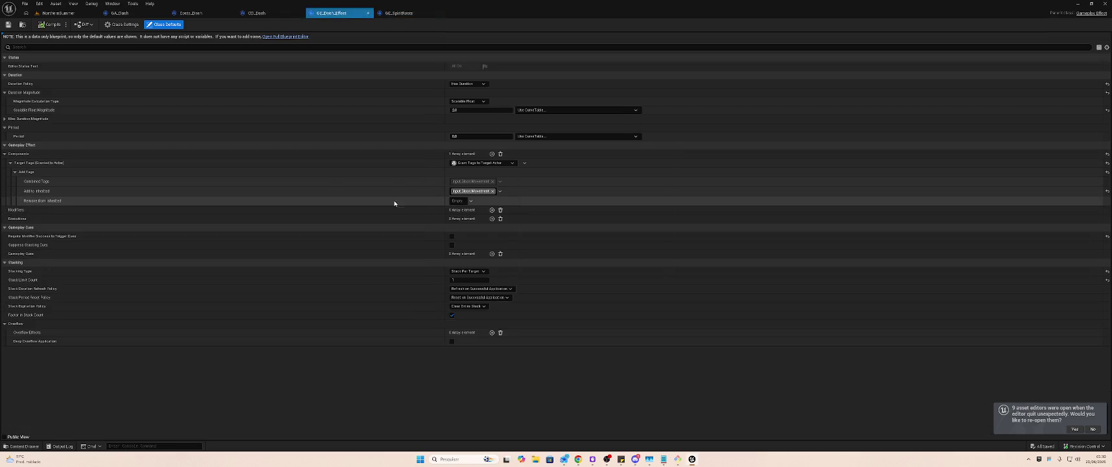
key(ctrl+Tab)
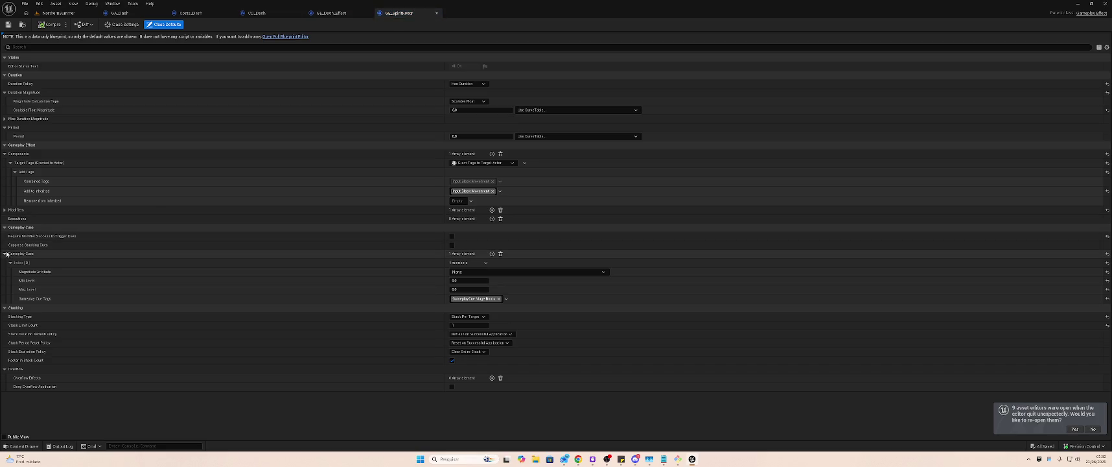
click(6, 254)
key(ctrl+Tab)
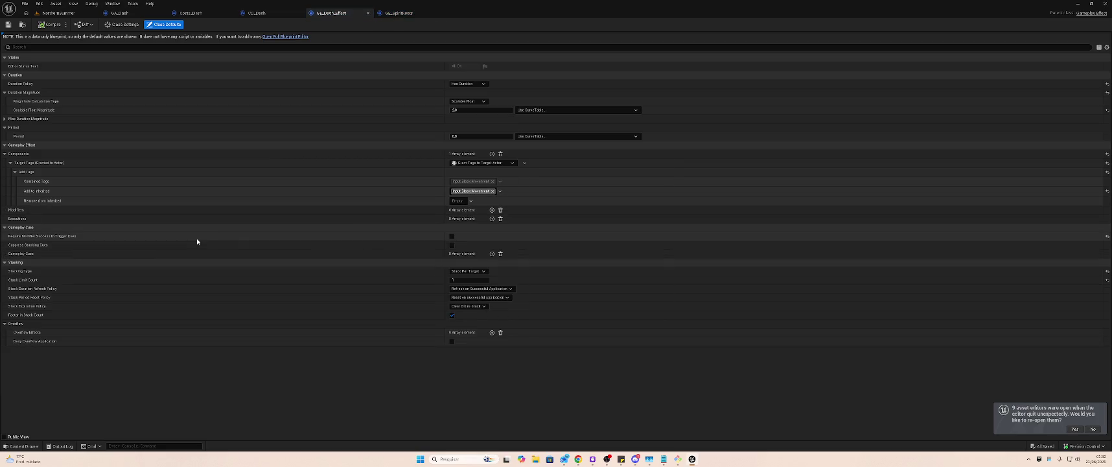
key(ctrl+Tab)
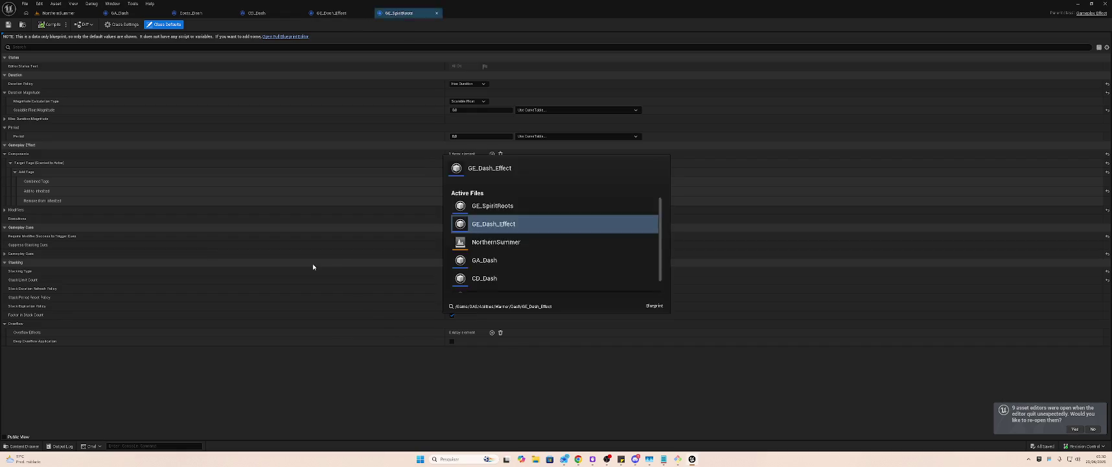
key(Escape)
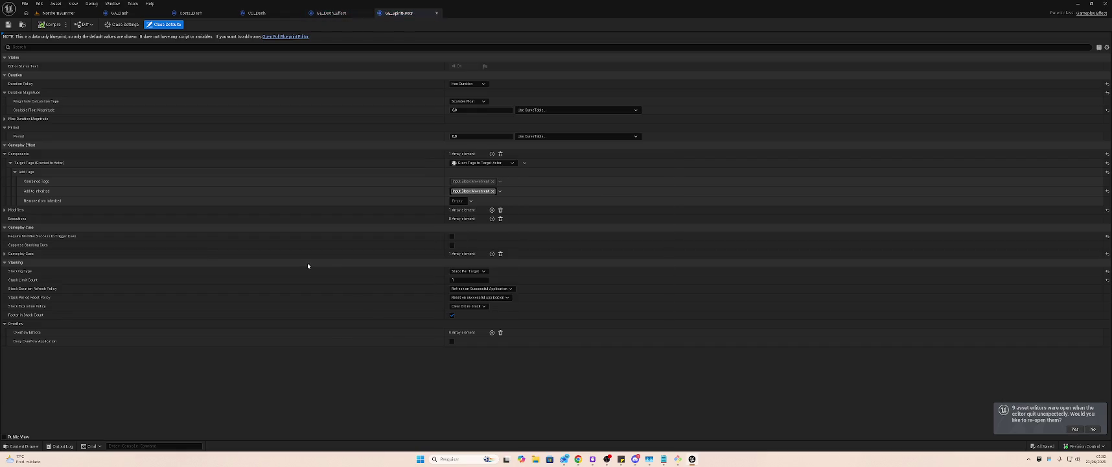
key(ctrl+Tab)
key(ctrl+Tab)
key(ctrl+Tab)
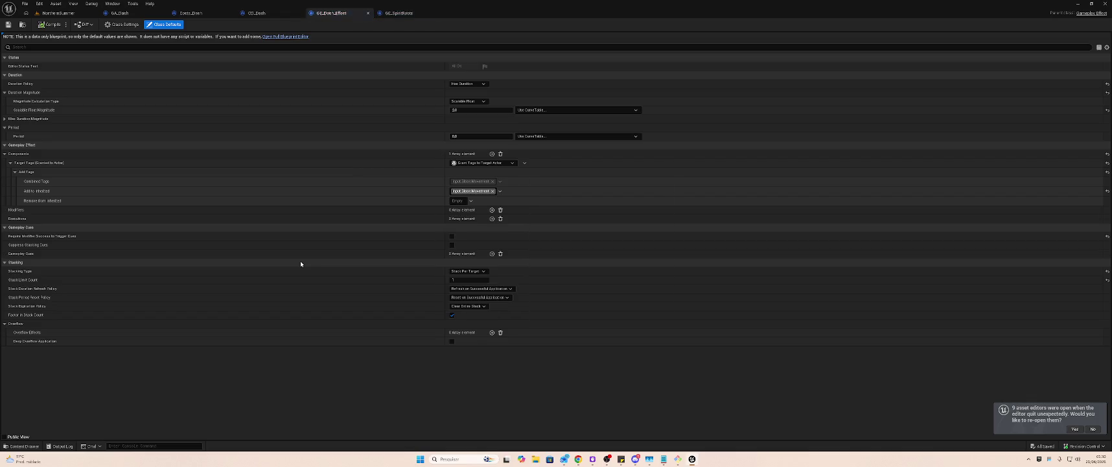
key(ctrl+Tab)
key(ctrl+Tab)
key(ctrl+Tab)
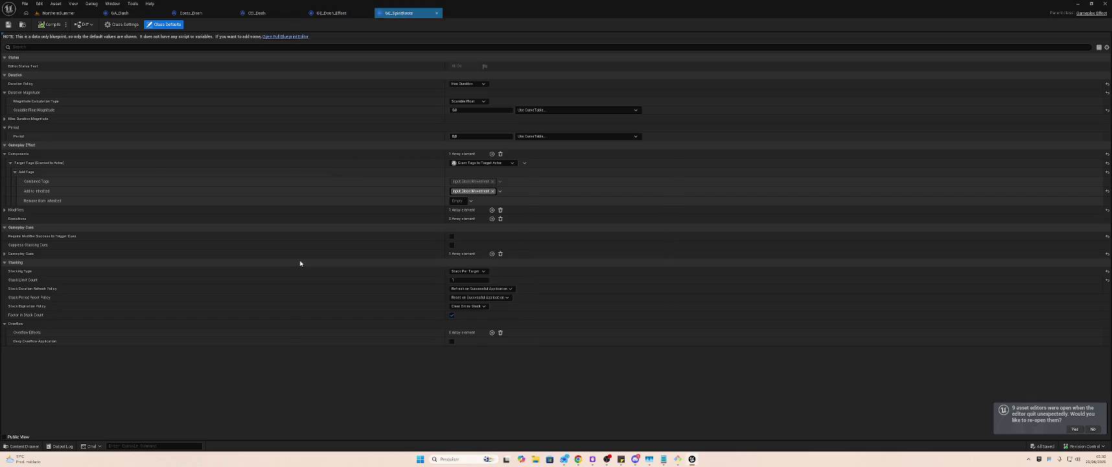
key(ctrl+Tab)
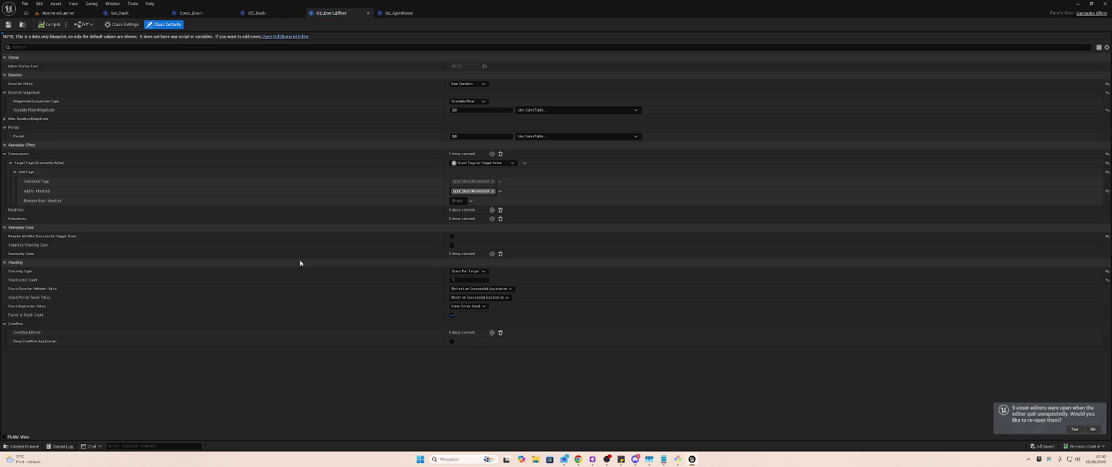
key(ctrl+Tab)
key(ctrl+Tab)
key(ctrl+Tab)
key(ctrl+Tab)
key(ctrl+Tab)
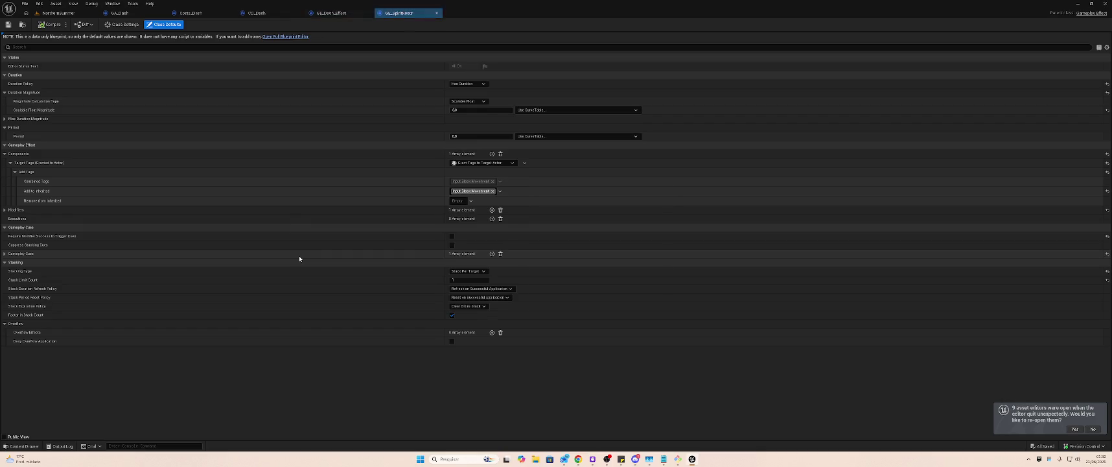
key(ctrl+Tab)
key(ctrl+Tab)
key(ctrl+Tab)
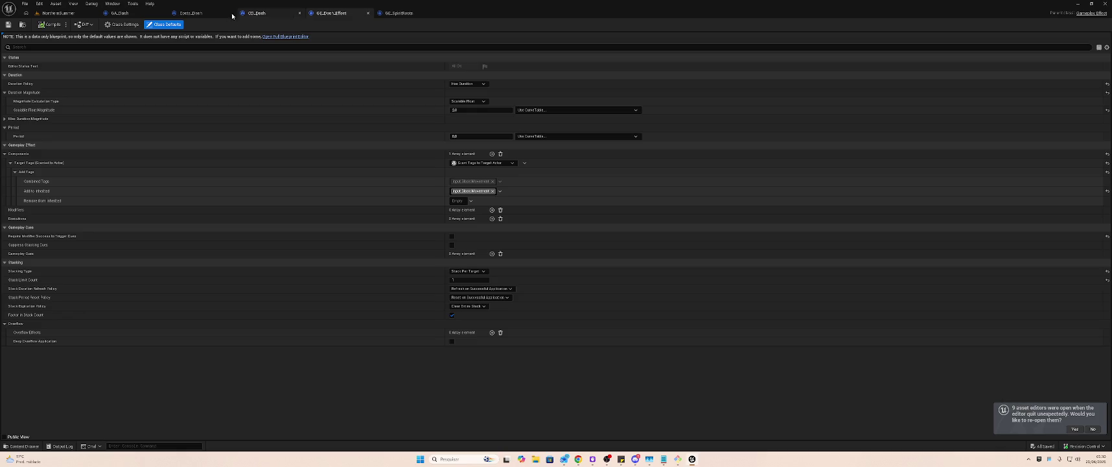
click(130, 15)
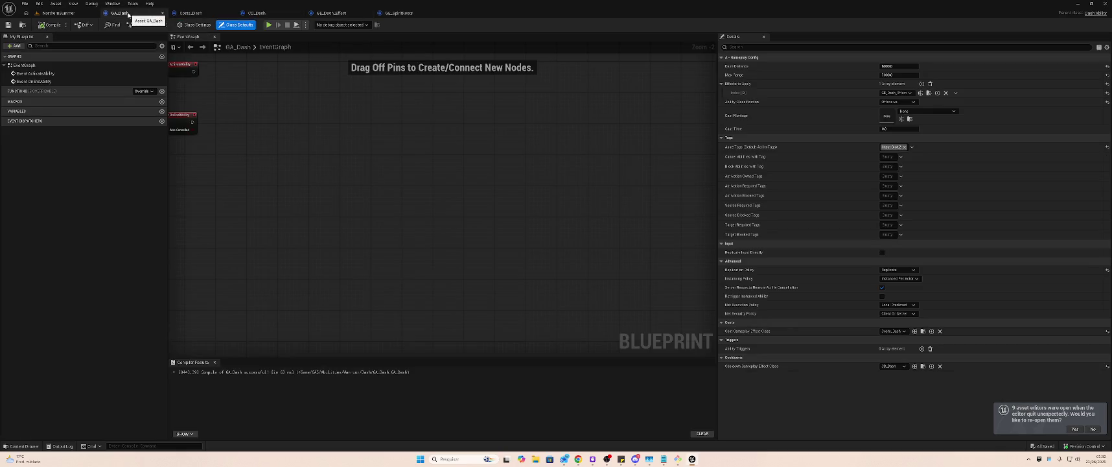
double_click(128, 14)
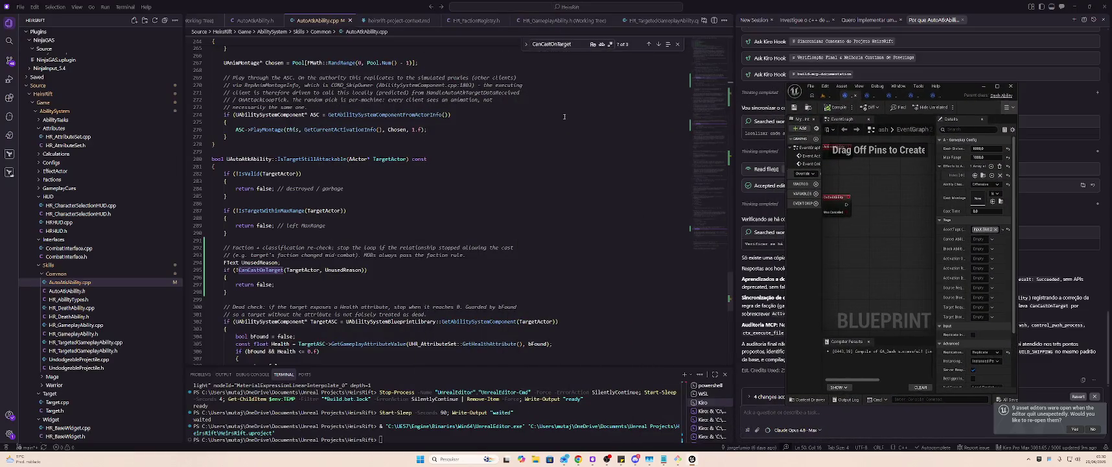
- Bring Kiro to the front and open DashAbility.h from the Skills > Warrior folder
click(442, 247)
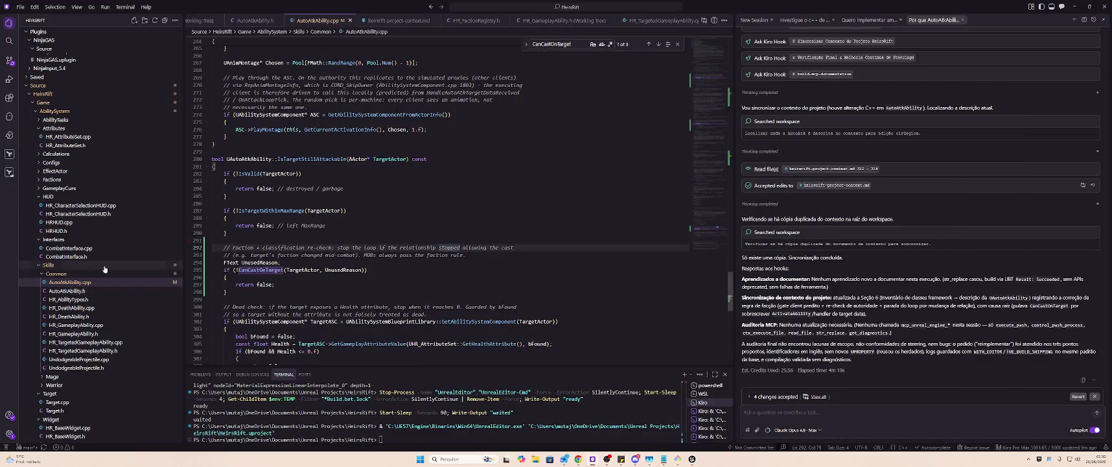
scroll(101, 240, down, 1)
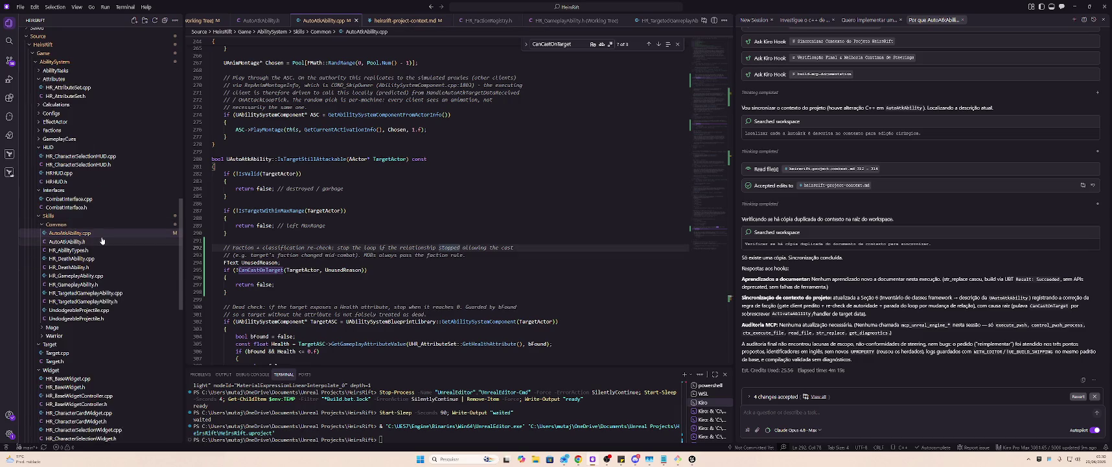
scroll(101, 240, down, 1)
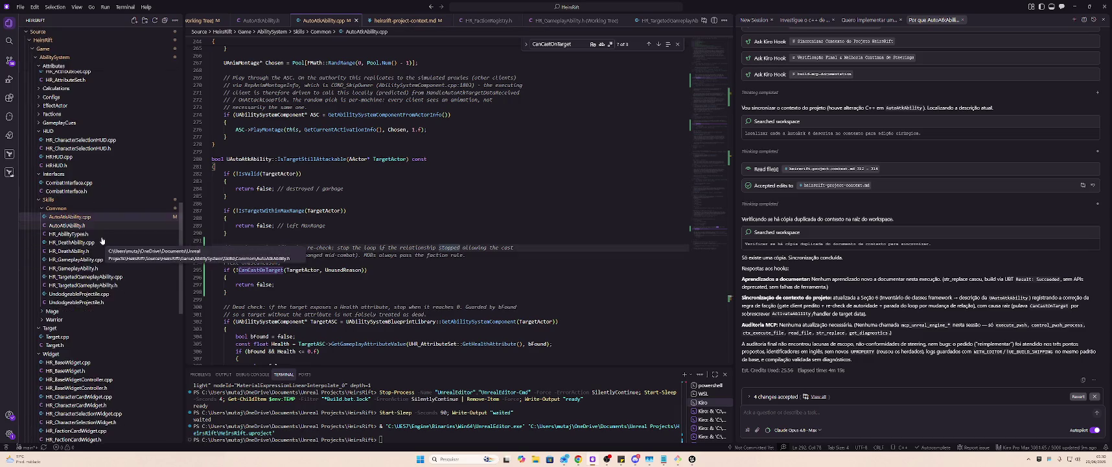
click(47, 321)
click(68, 337)
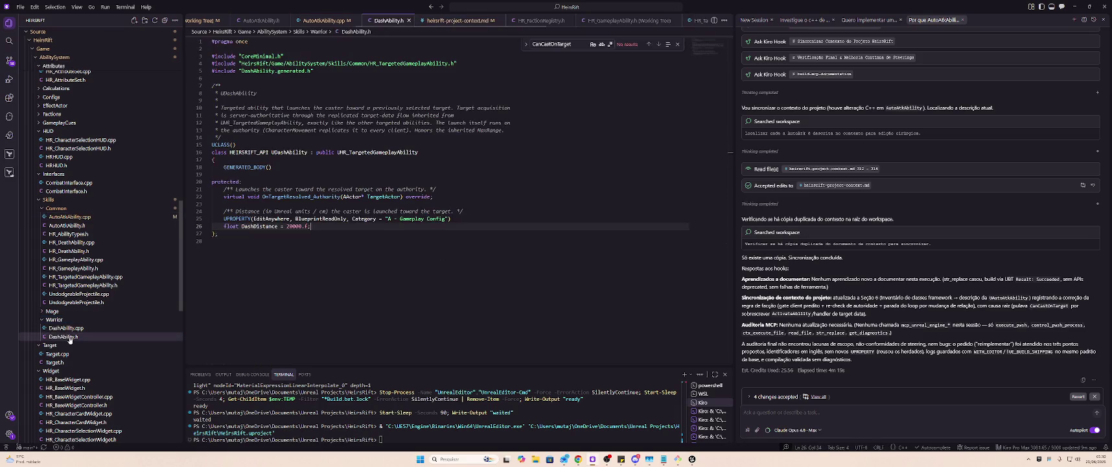
- Start a new message in the Kiro agent chat
click(389, 304)
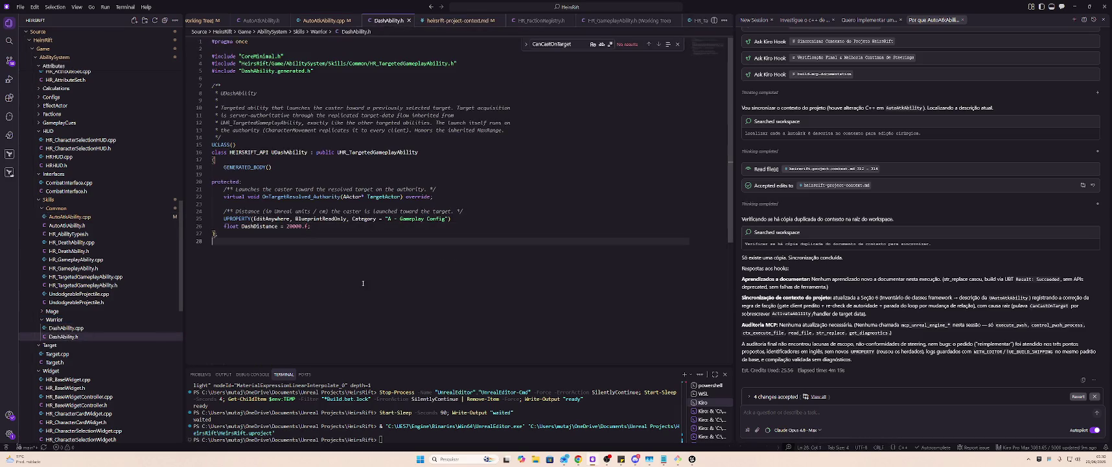
click(825, 413)
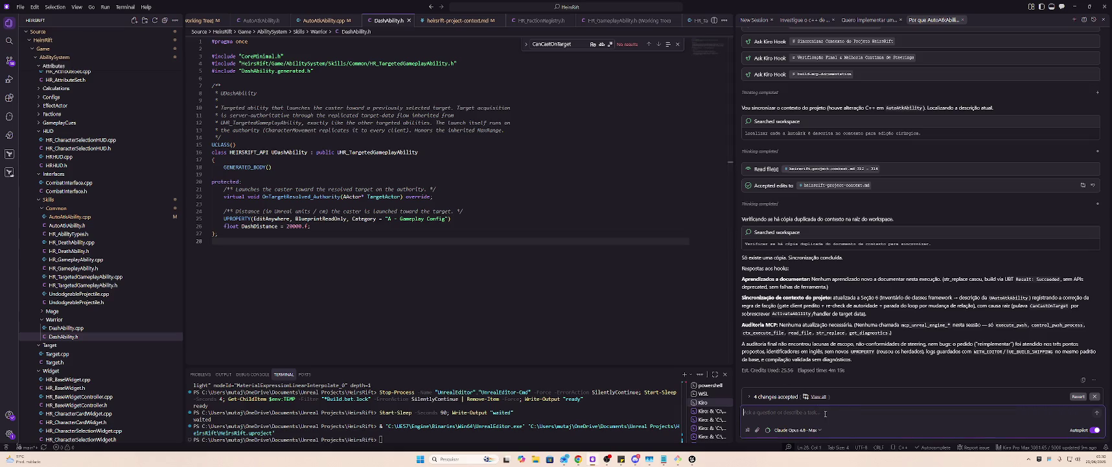
text(f)
- Ask in the chat whether DashAbility's C++ fails to apply the inserted effect, and open HR_TargetedGameplayAbility.h
key(ctrl+a)
key(BackSpace)
text(Ad)
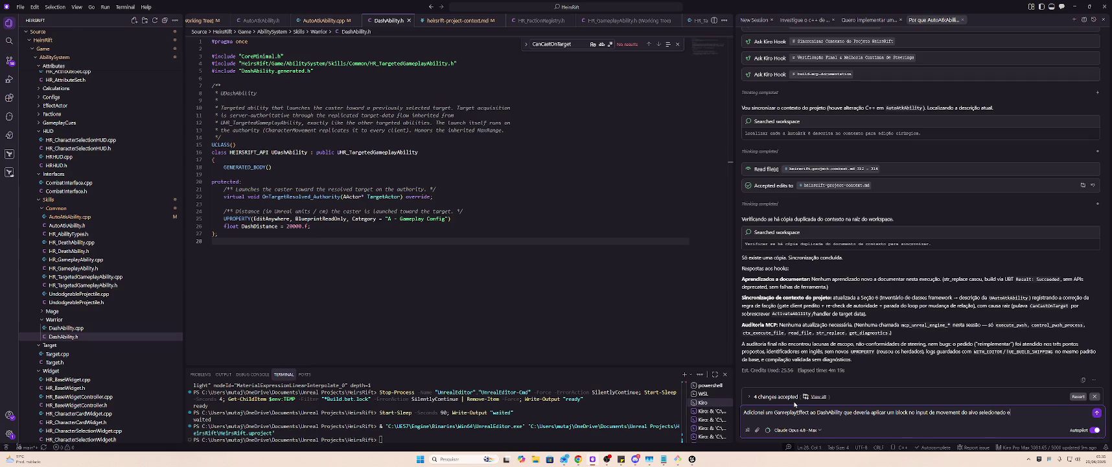
click(367, 154)
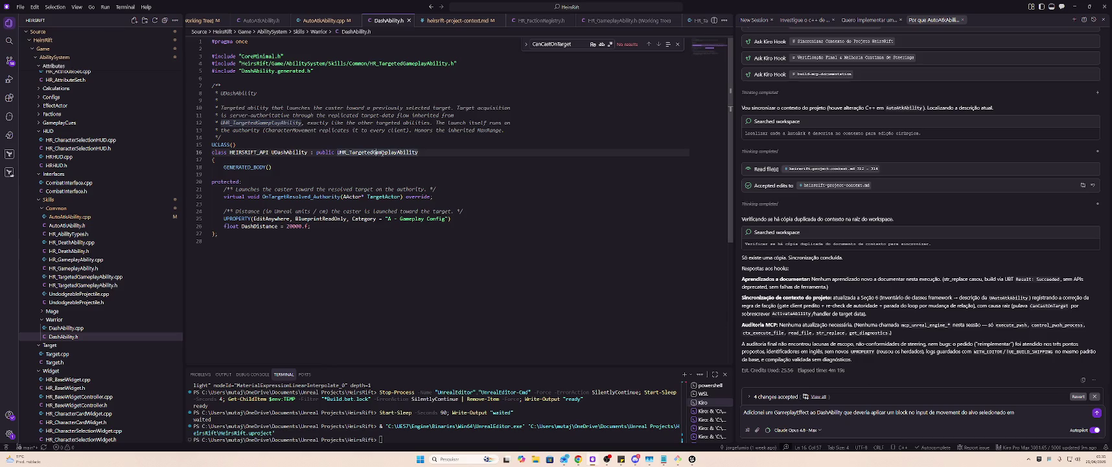
double_click(382, 152)
click(1034, 409)
text(UHR_TargetedGameplayAbility, mas o efeito Não está sendo aplicado)
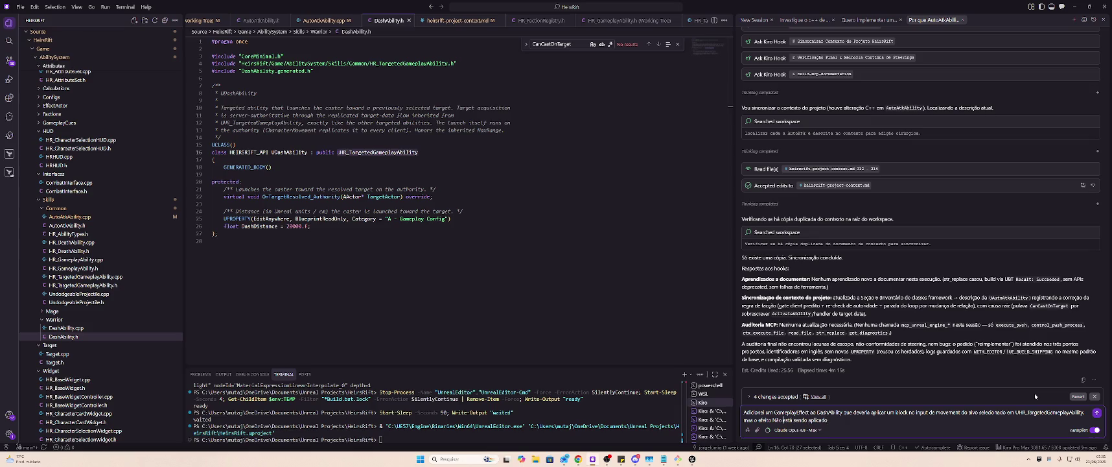
key(BackSpace)
text(ns)
text(egue verificar se a D)
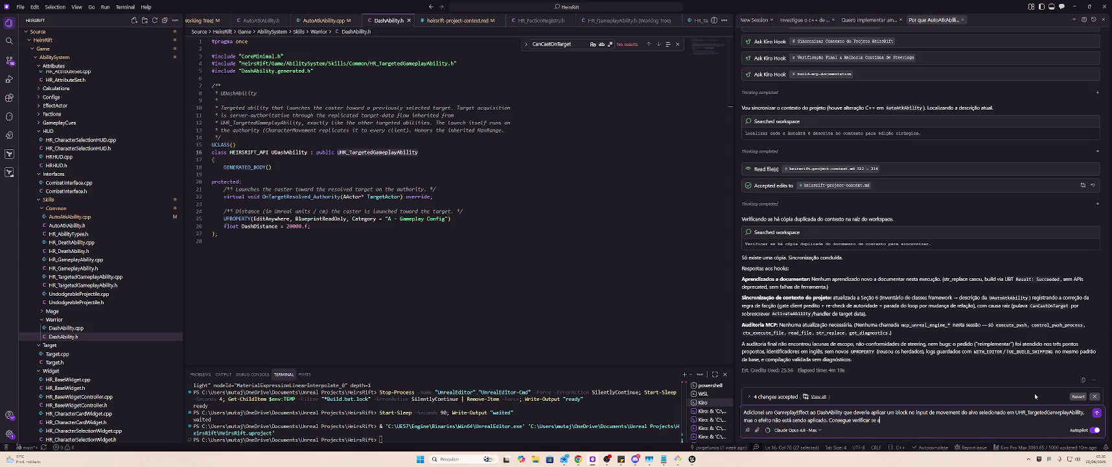
text(ashAbility)
text( no C++ N)
text(ão está aplicando )
text(o efeito inserido no array de efeitos)
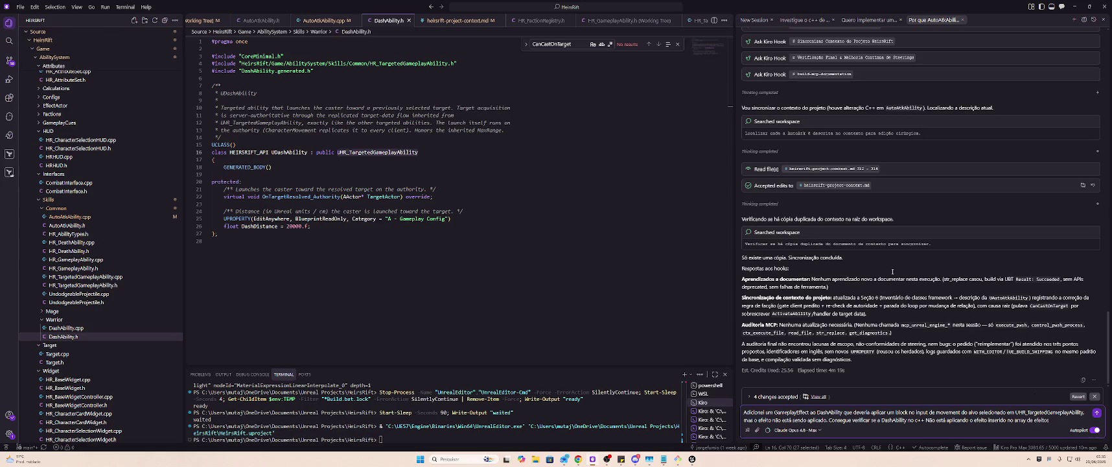
click(465, 202)
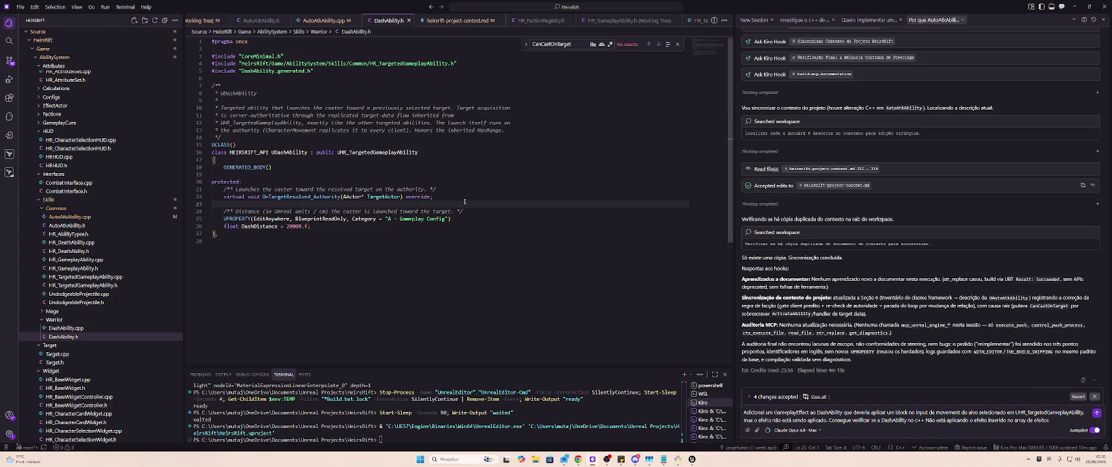
key(alt+Left)
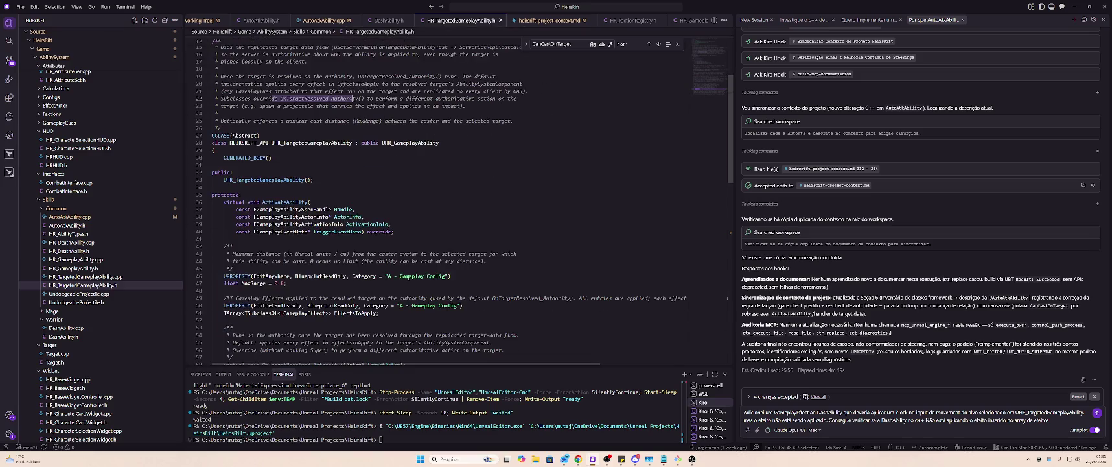
- Select EffectsToApply in HR_TargetedGameplayAbility.h and send the question to the agent
scroll(393, 265, down, 4)
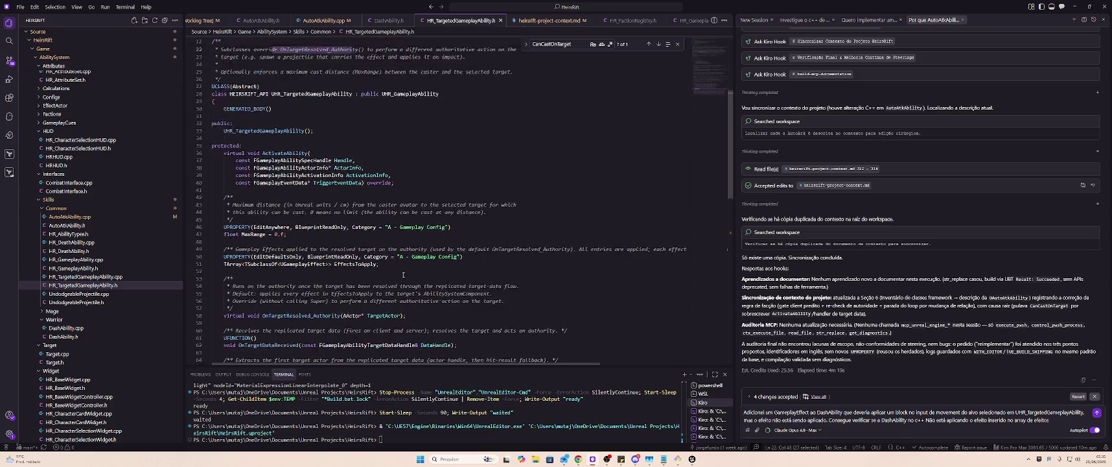
double_click(361, 231)
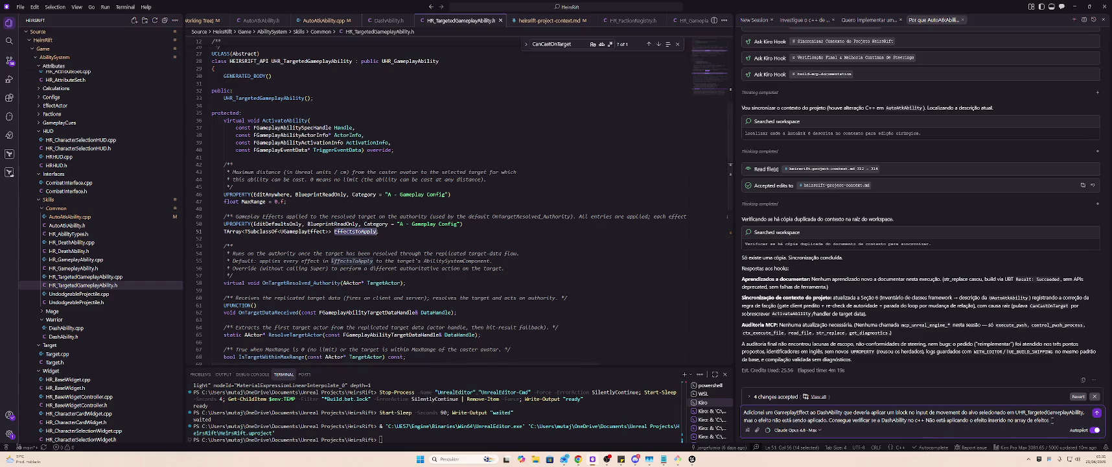
click(1004, 422)
key(Return)
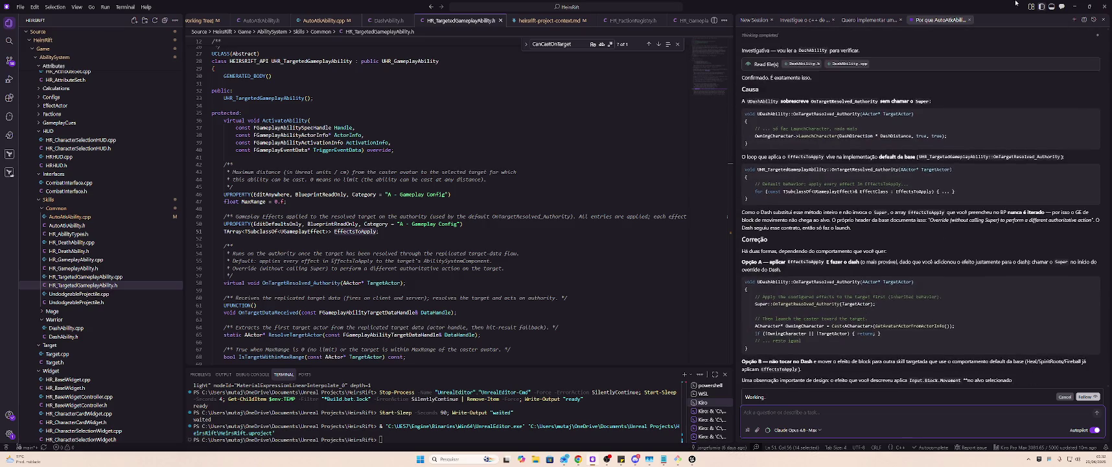
- Show the source control changes and review the agent's Opção A fix
click(9, 61)
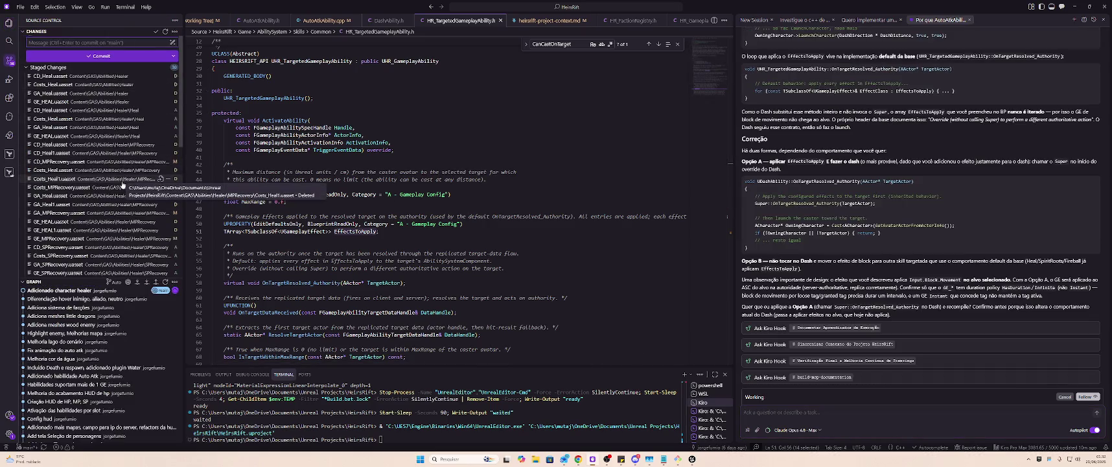
scroll(116, 183, down, 10)
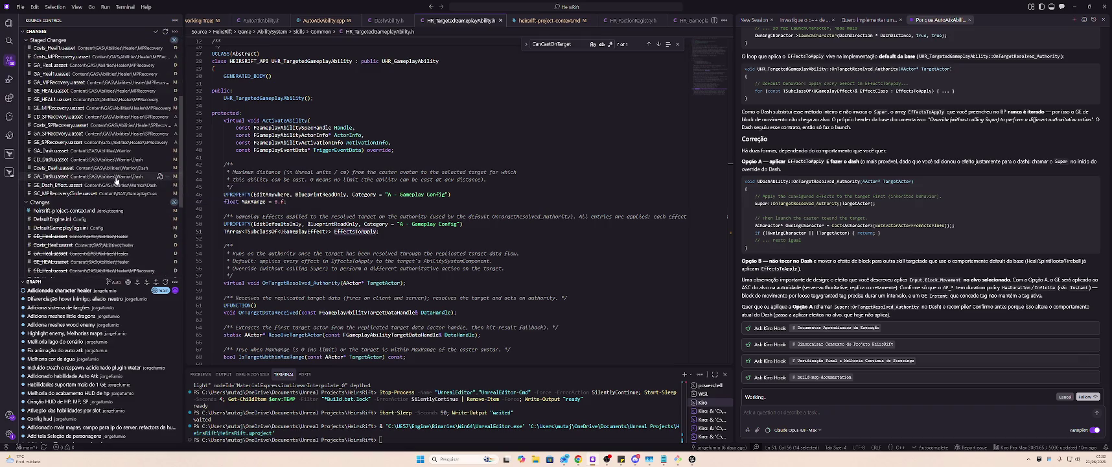
scroll(103, 176, up, 10)
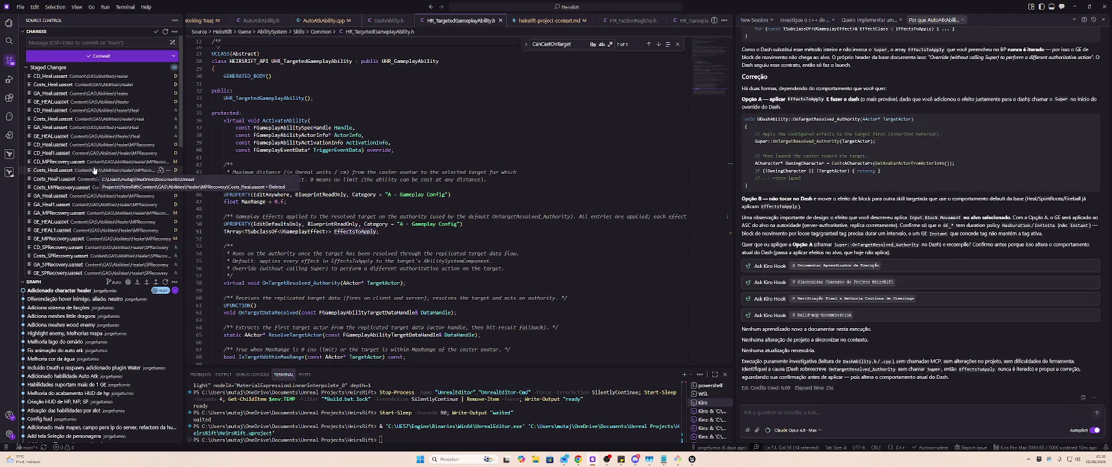
scroll(832, 209, up, 3)
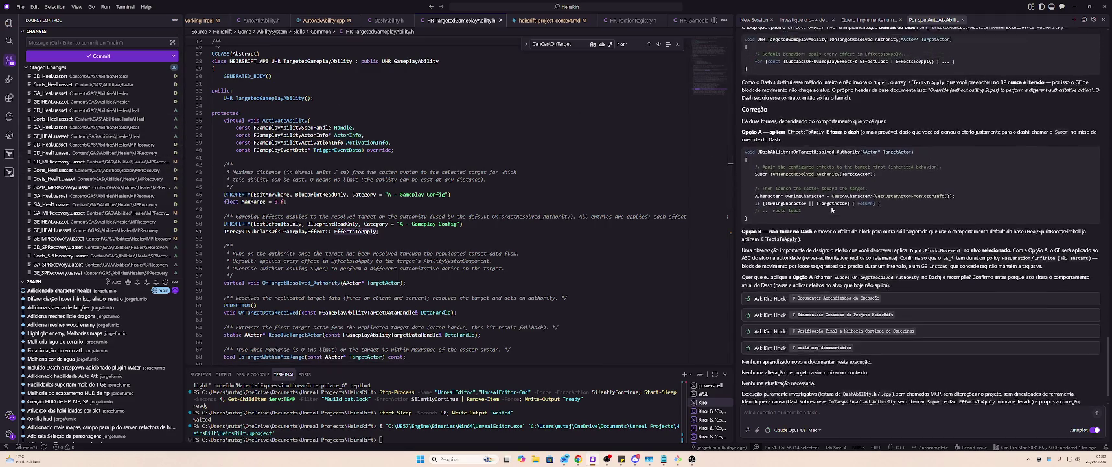
mouse_move(742, 197)
mouse_down()
mouse_move(1018, 197)
mouse_move(1012, 207)
mouse_up()
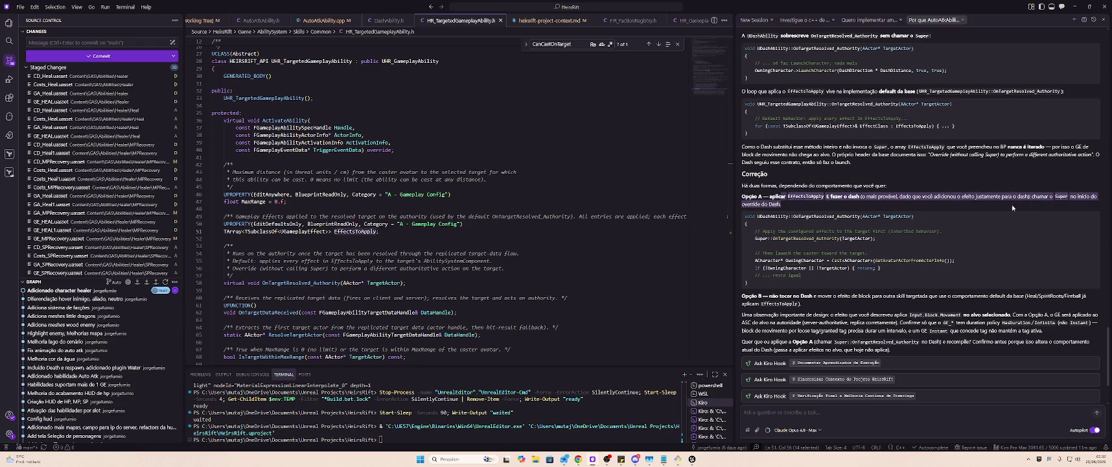
click(1013, 204)
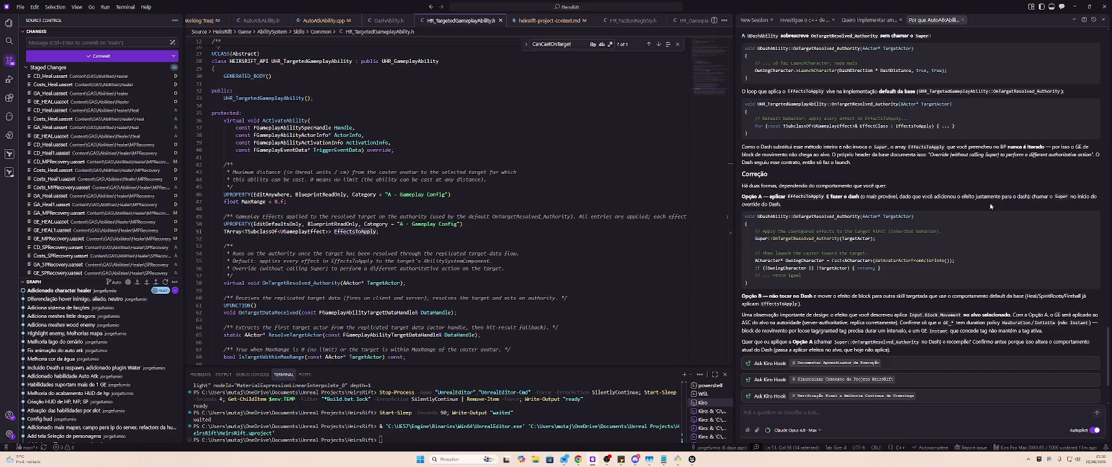
- Read through Opção B, the design note, and the agent's question about applying Opção A
mouse_move(848, 241)
mouse_move(891, 291)
drag(781, 196, 870, 199)
mouse_move(771, 296)
mouse_down()
mouse_move(1003, 295)
mouse_move(801, 304)
mouse_move(972, 296)
mouse_move(922, 296)
mouse_up()
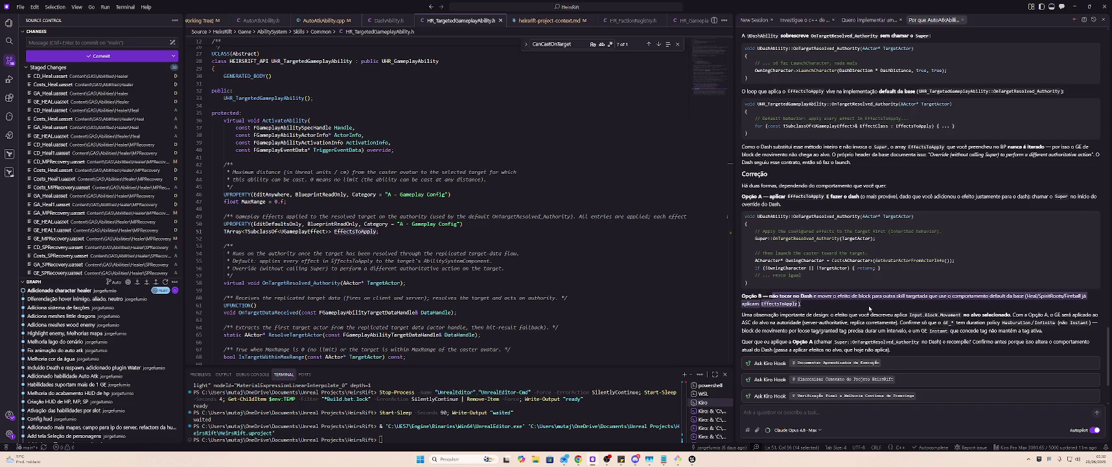
click(839, 313)
drag(743, 320, 930, 348)
click(930, 348)
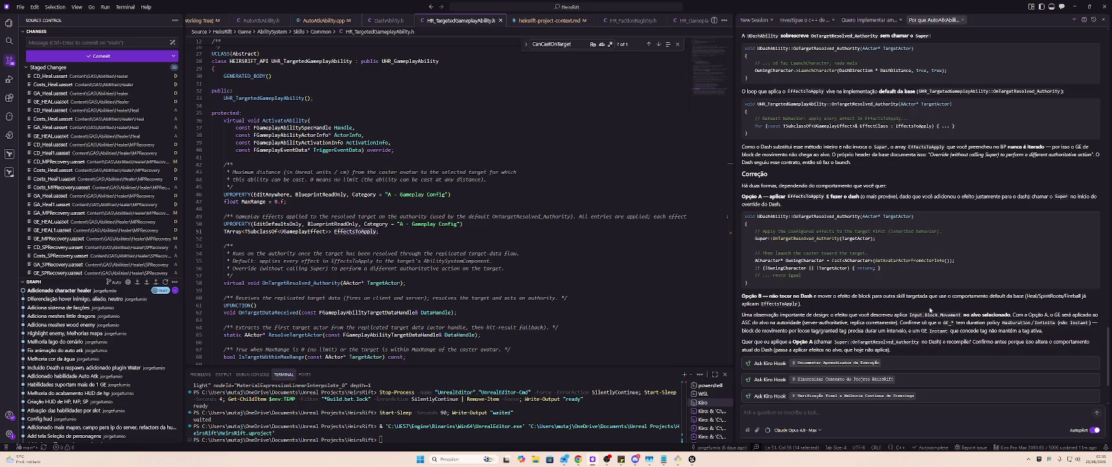
mouse_move(742, 314)
mouse_down()
mouse_move(1092, 324)
mouse_move(780, 332)
mouse_move(803, 322)
mouse_move(1049, 331)
mouse_up()
click(1056, 332)
drag(743, 341, 963, 344)
click(965, 344)
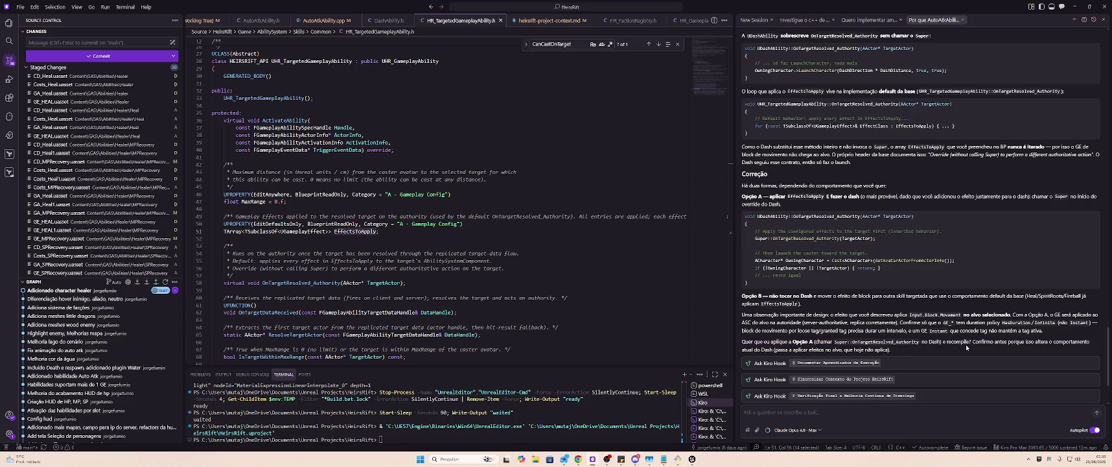
- Reply 'Opção A' to the agent and follow its progress on the DashAbility fix
click(790, 412)
text(Opção)
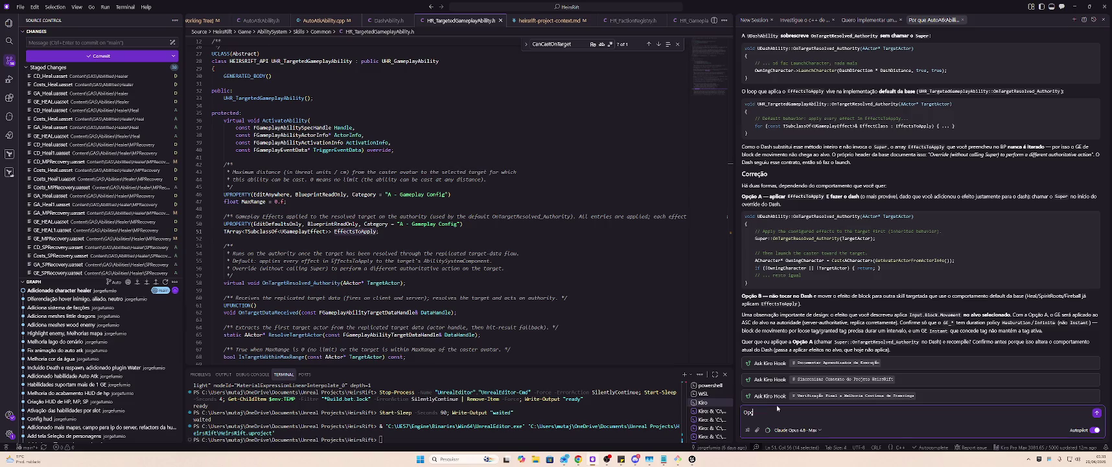
text( A)
key(Return)
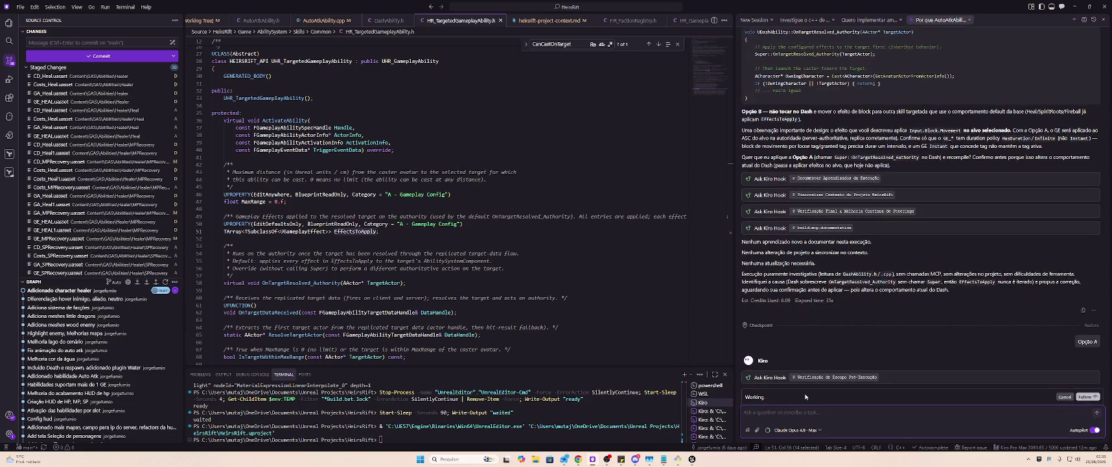
scroll(853, 269, up, 3)
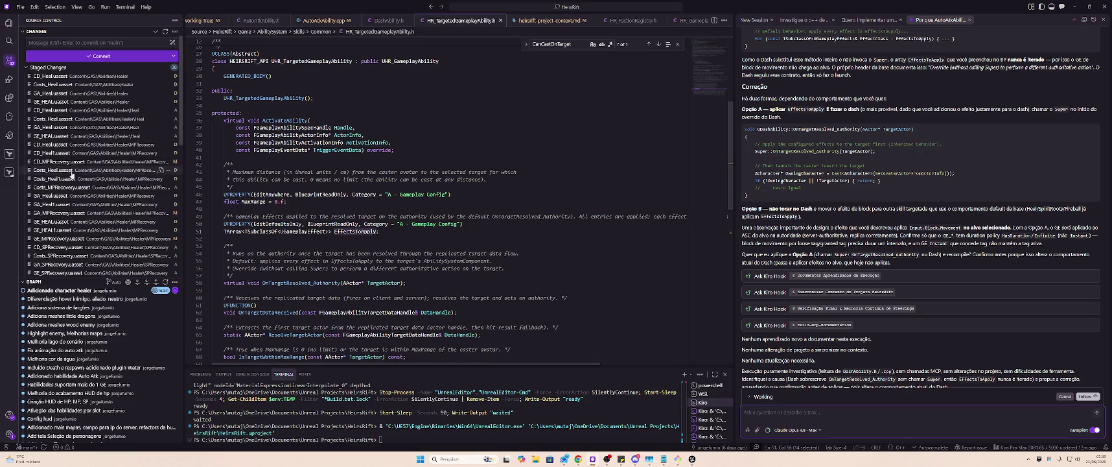
scroll(77, 174, down, 5)
scroll(78, 173, down, 5)
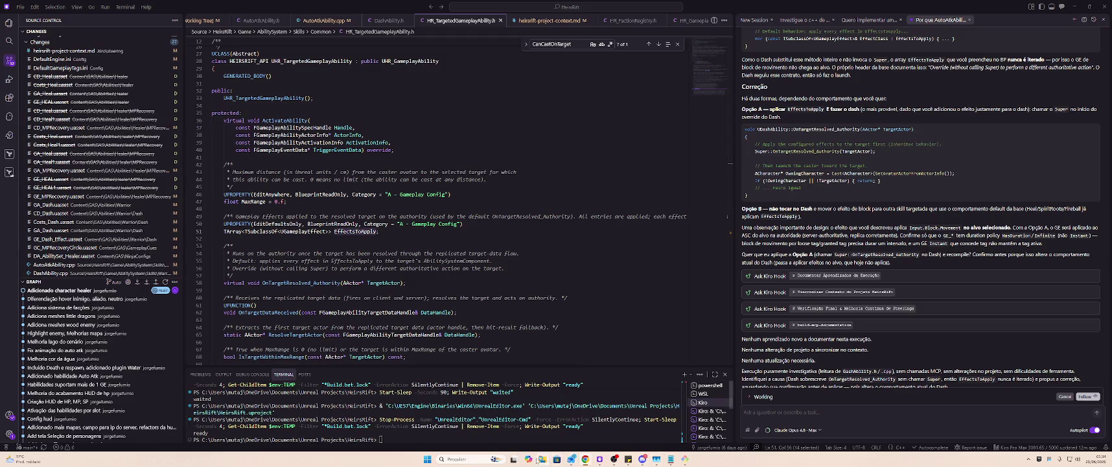
click(685, 459)
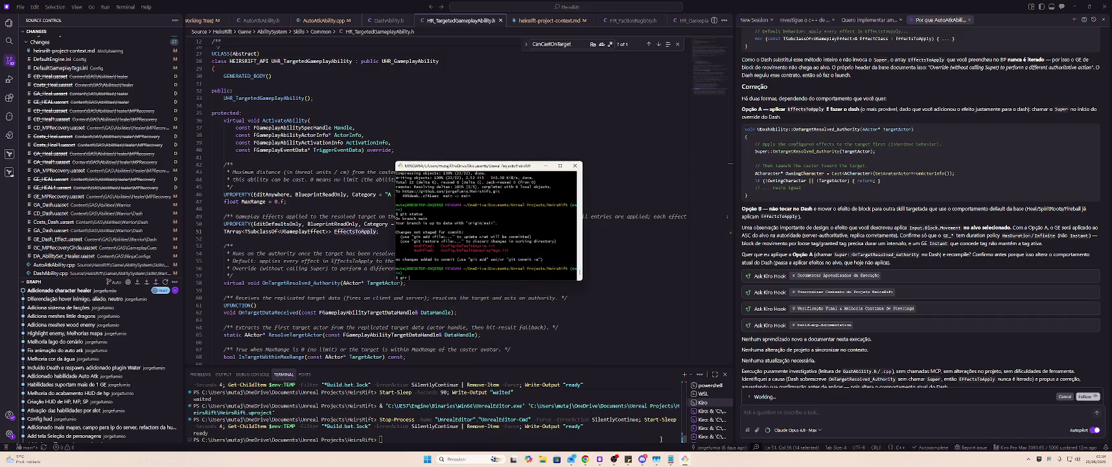
- Run git status in Git Bash to list the project's modified files
text(statu)
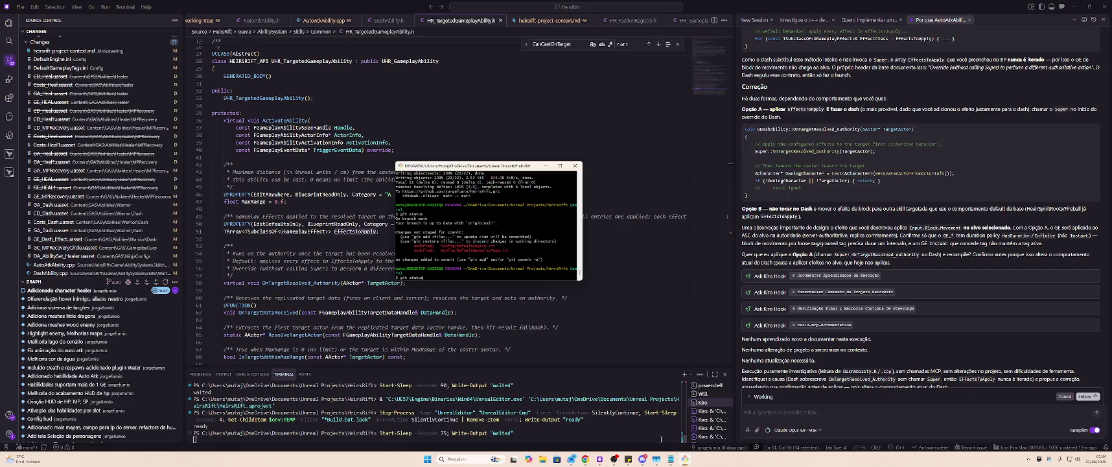
text(s)
key(Return)
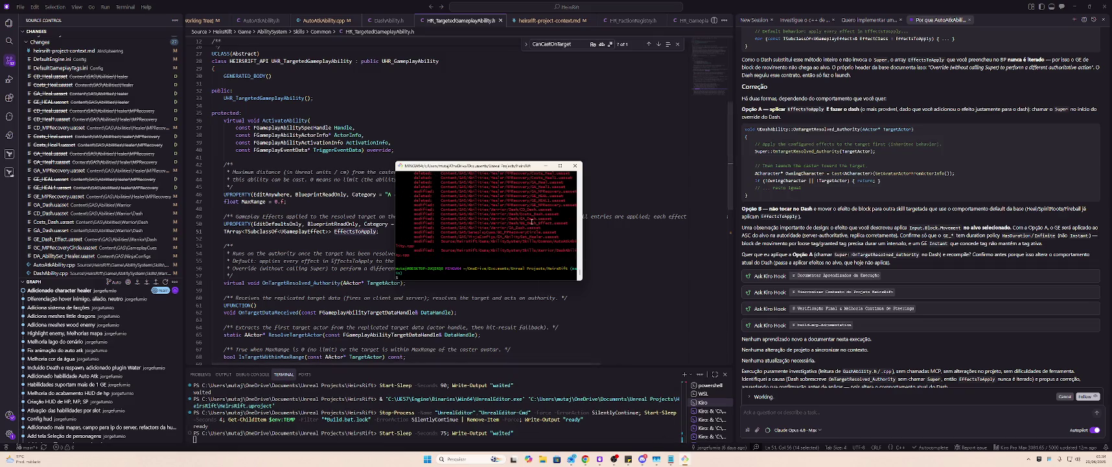
scroll(551, 228, up, 3)
scroll(538, 226, down, 3)
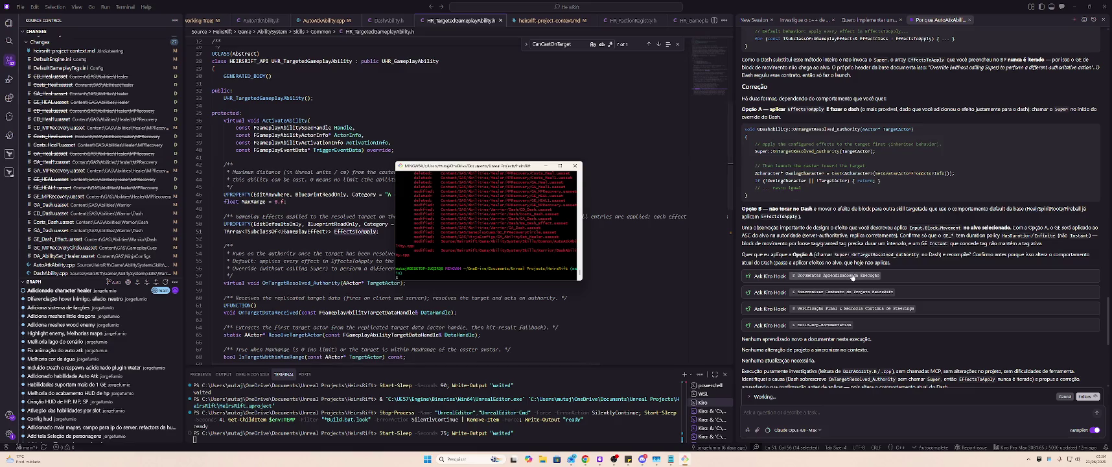
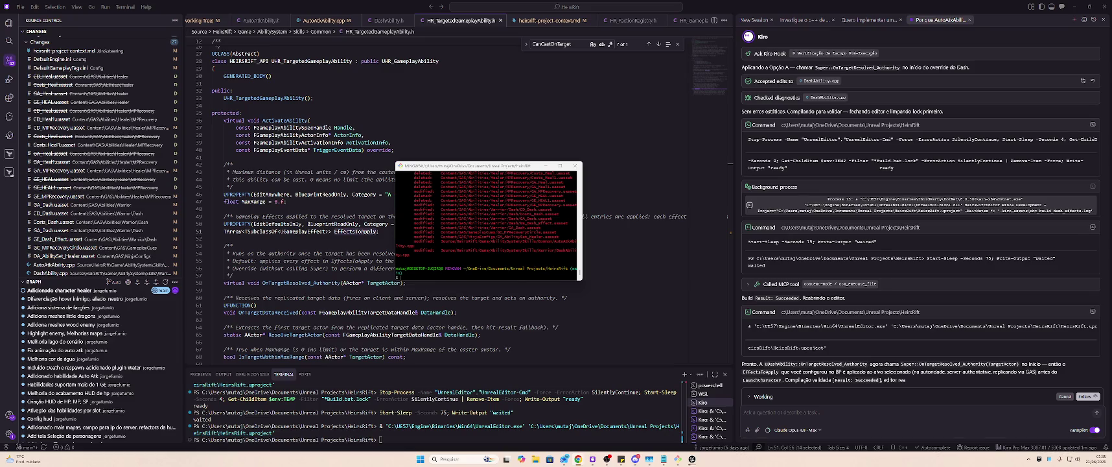
- Open DashAbility.cpp from Kiro's Source Control changes to view its working-tree diff
click(63, 273)
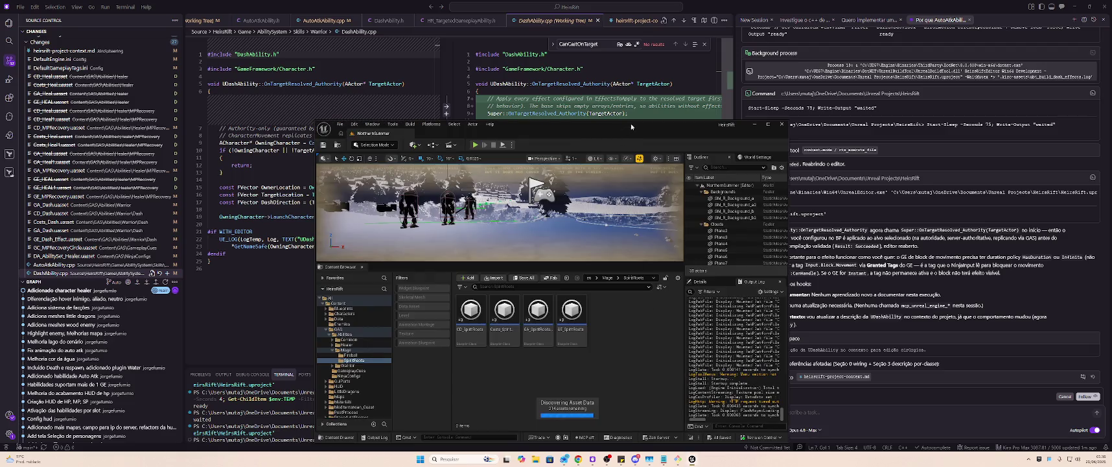
- Move and shrink the editor window, then decline Kiro's offer of a dedicated spec session
mouse_move(631, 126)
mouse_down()
mouse_move(889, 116)
mouse_move(921, 126)
mouse_up()
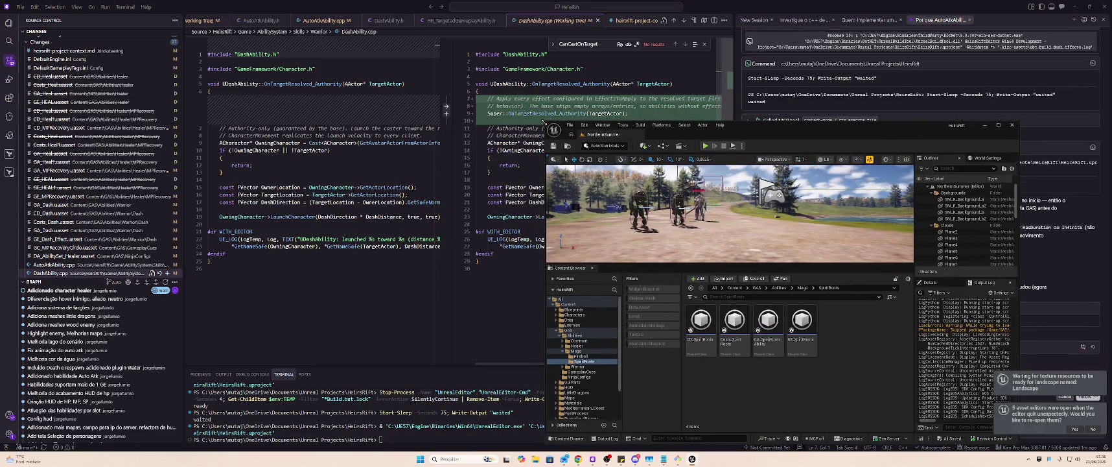
drag(543, 121, 781, 165)
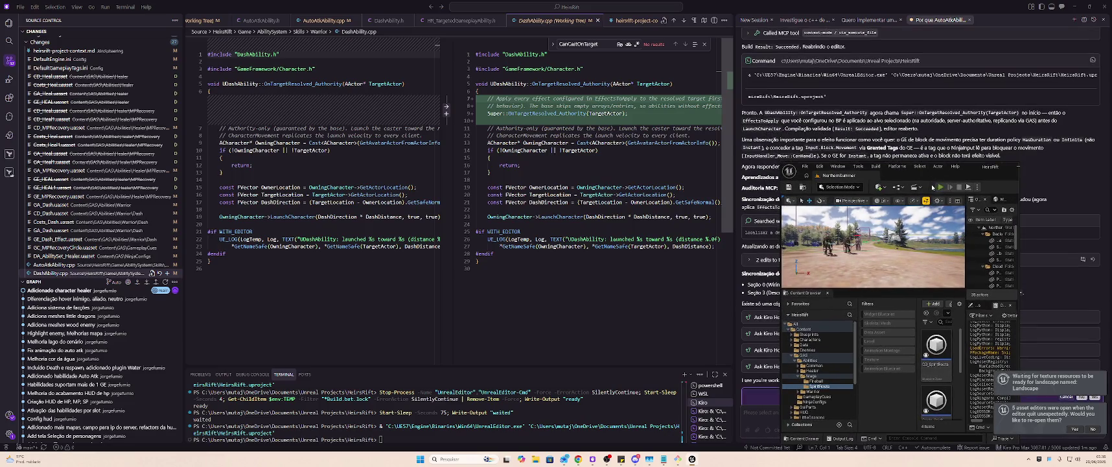
click(1029, 217)
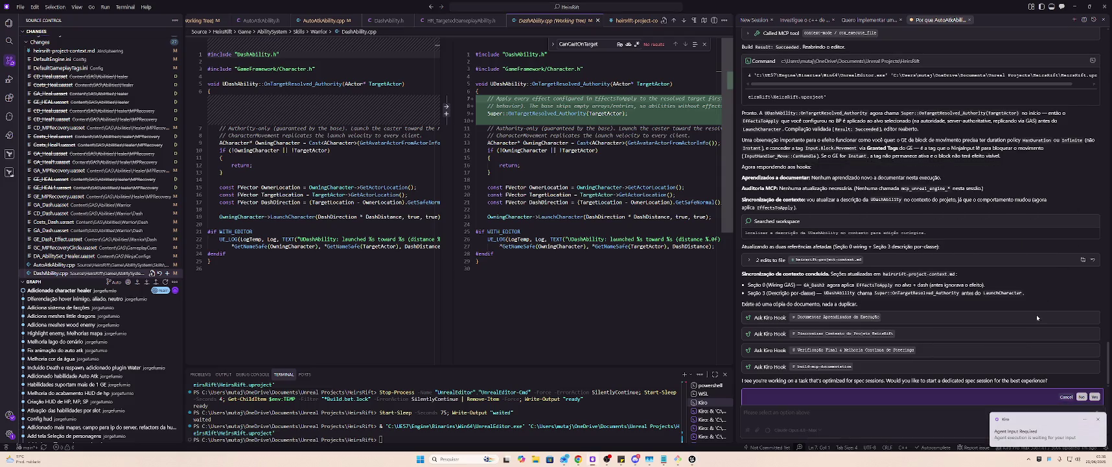
click(1081, 396)
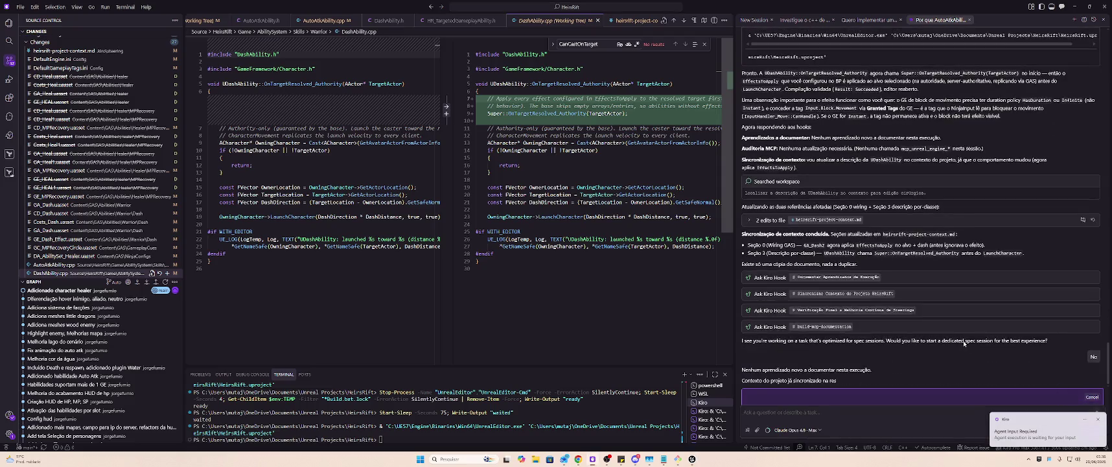
- Back in Unreal, stop the running game preview and maximize the editor window
key(alt+Tab)
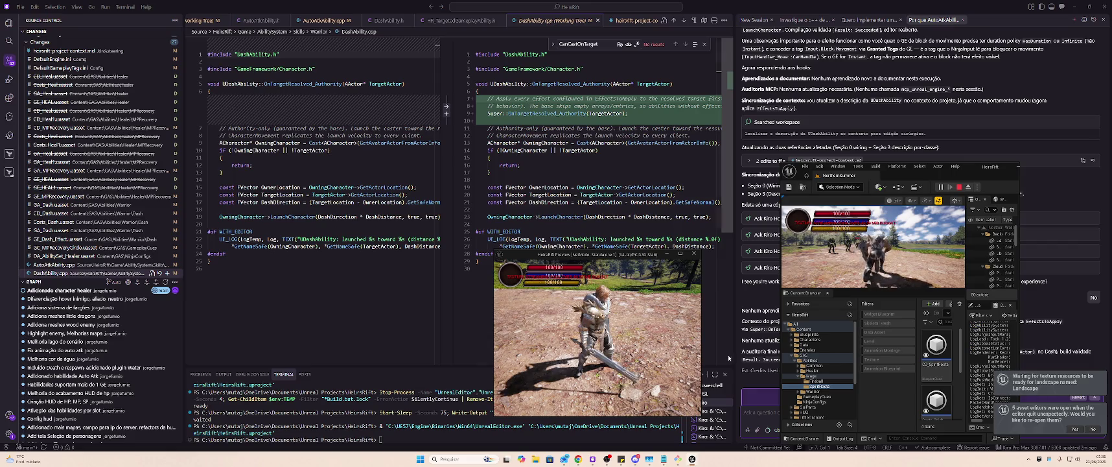
click(755, 348)
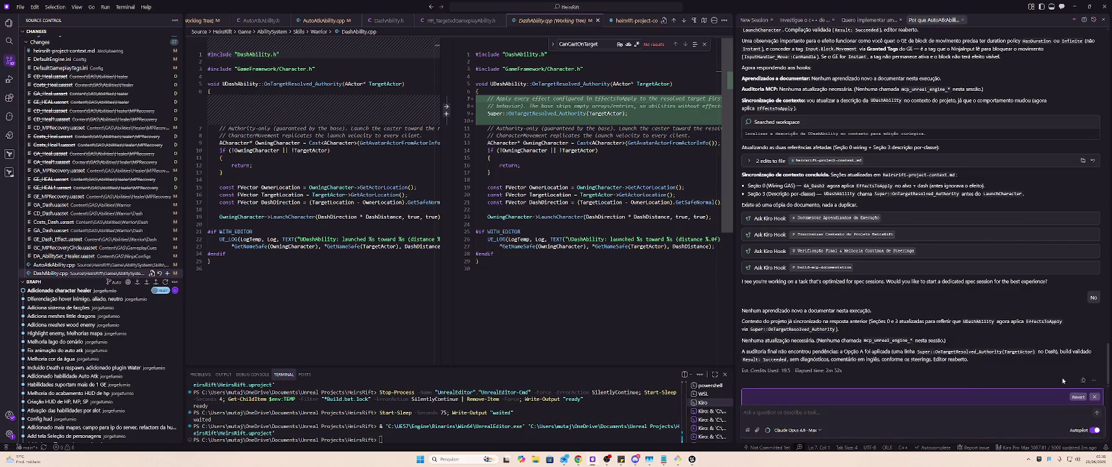
click(1095, 397)
key(alt+Tab)
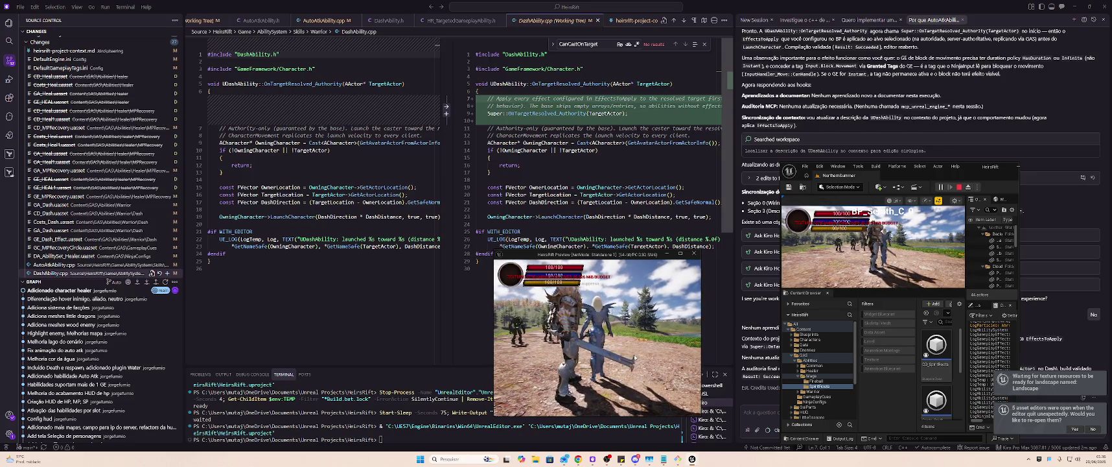
key(Escape)
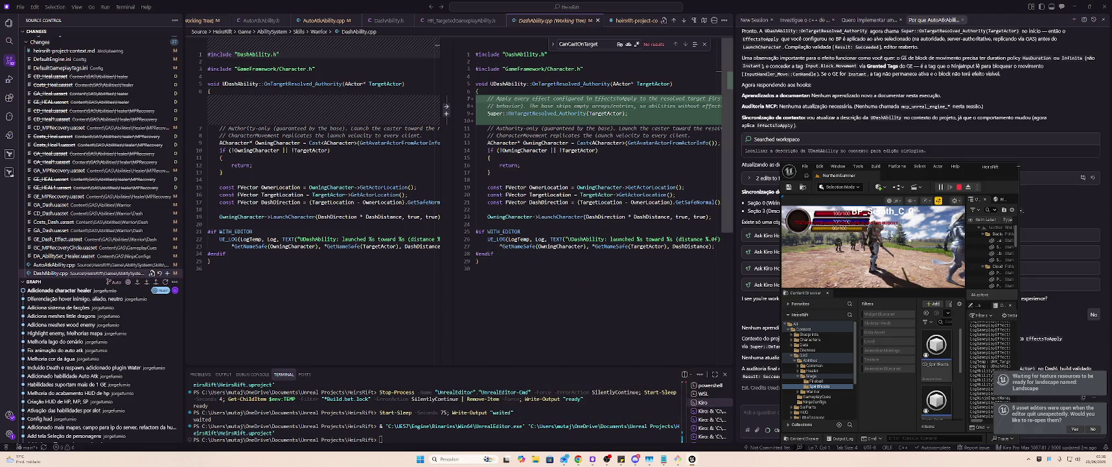
double_click(982, 167)
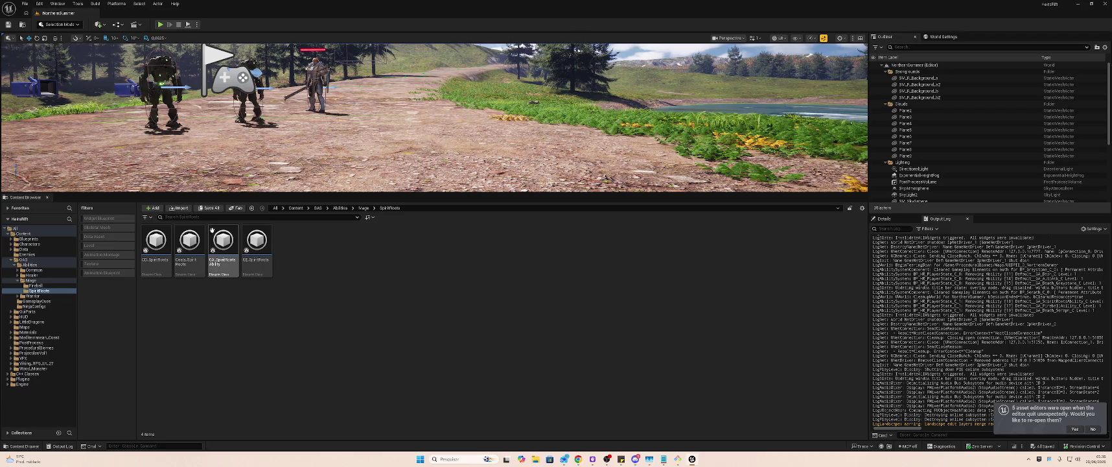
click(39, 297)
double_click(155, 241)
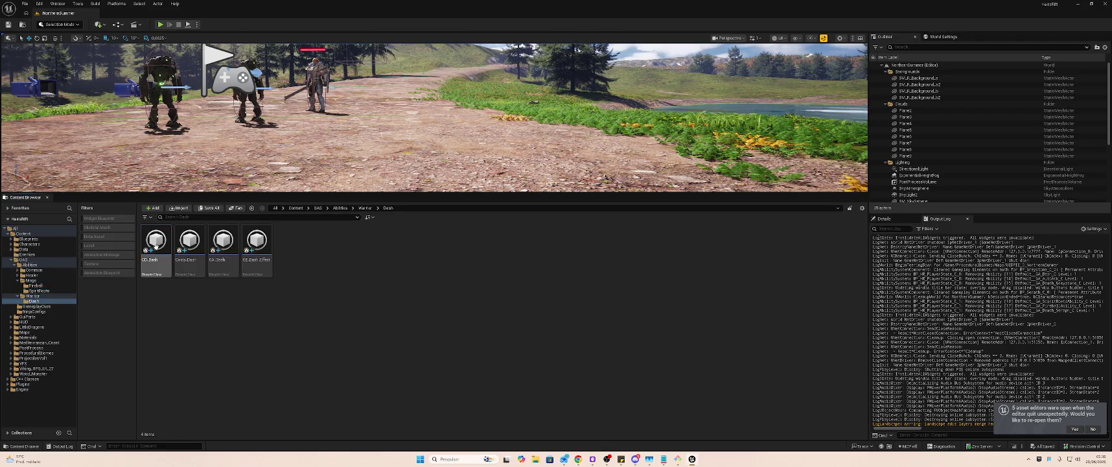
click(257, 240)
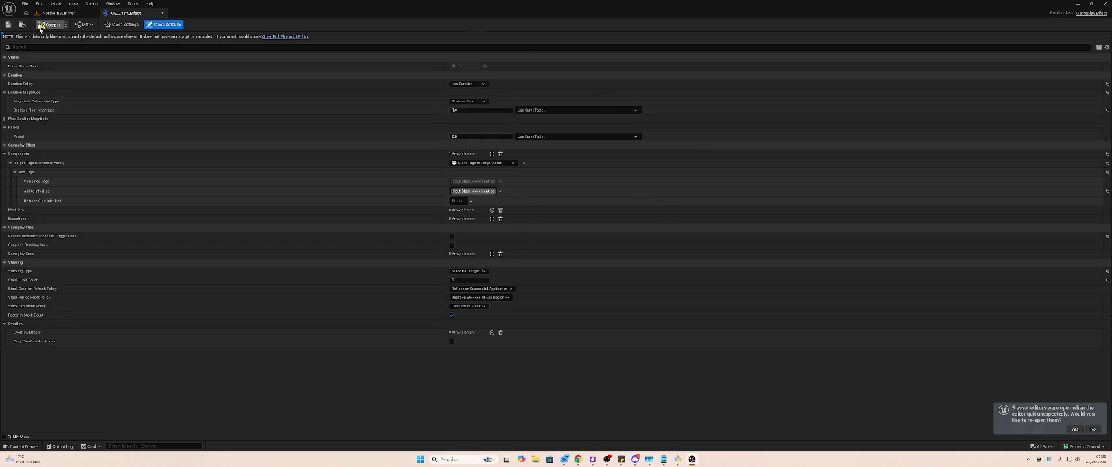
click(58, 13)
double_click(143, 17)
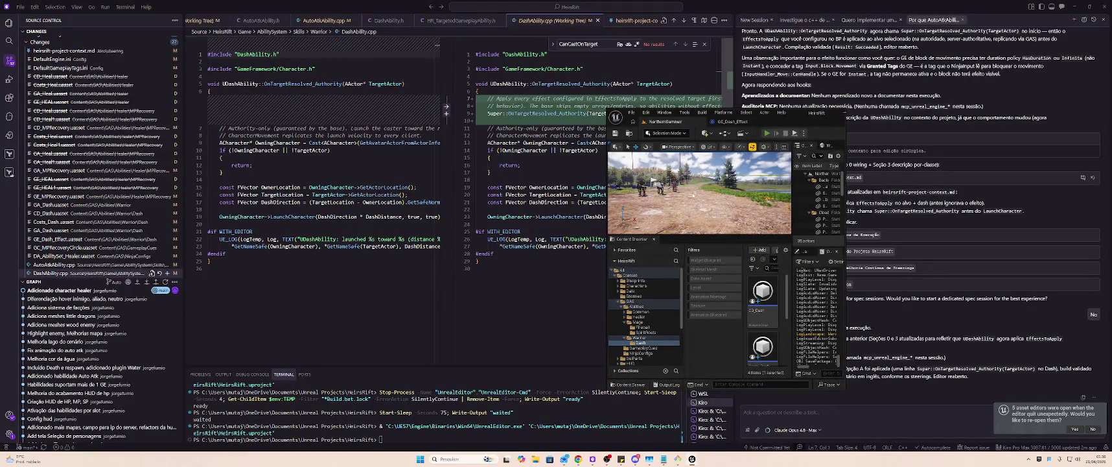
key(alt+p)
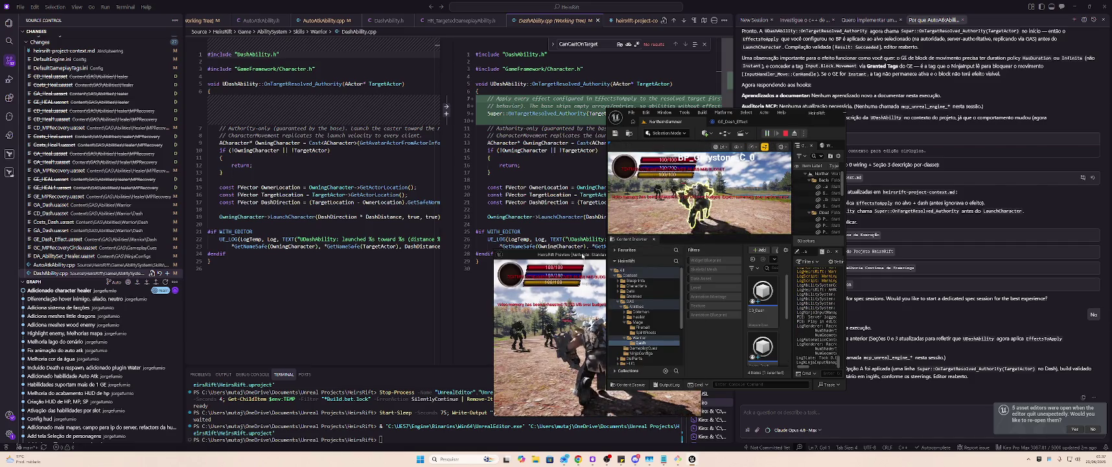
click(581, 255)
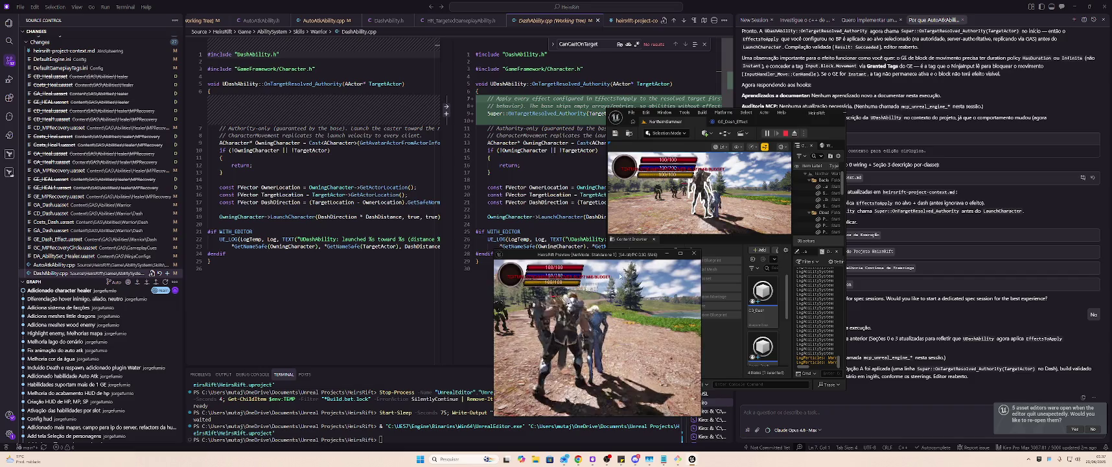
drag(620, 254, 526, 247)
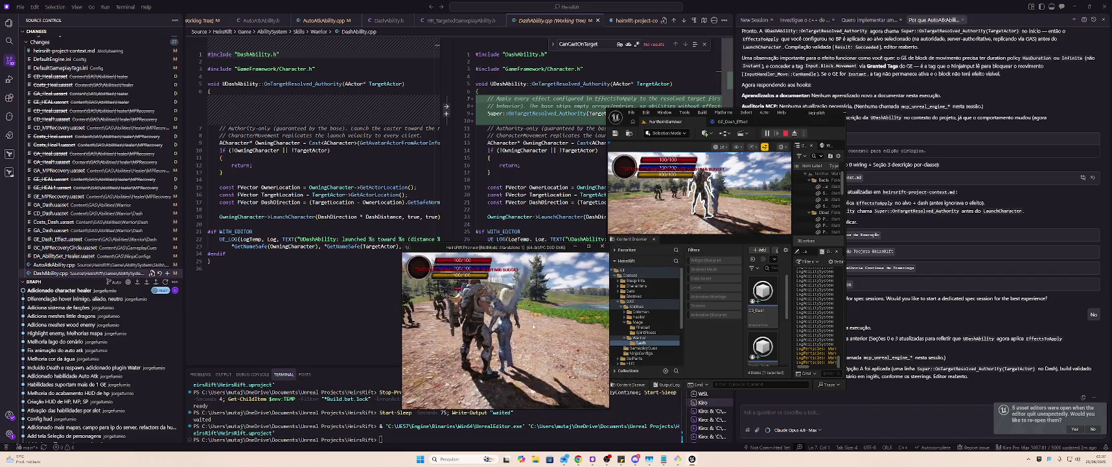
click(750, 230)
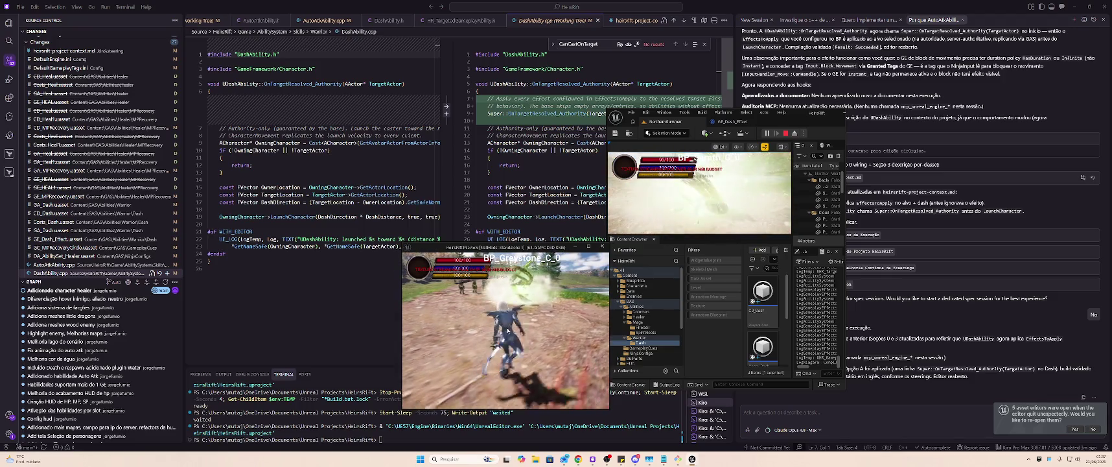
key(Escape)
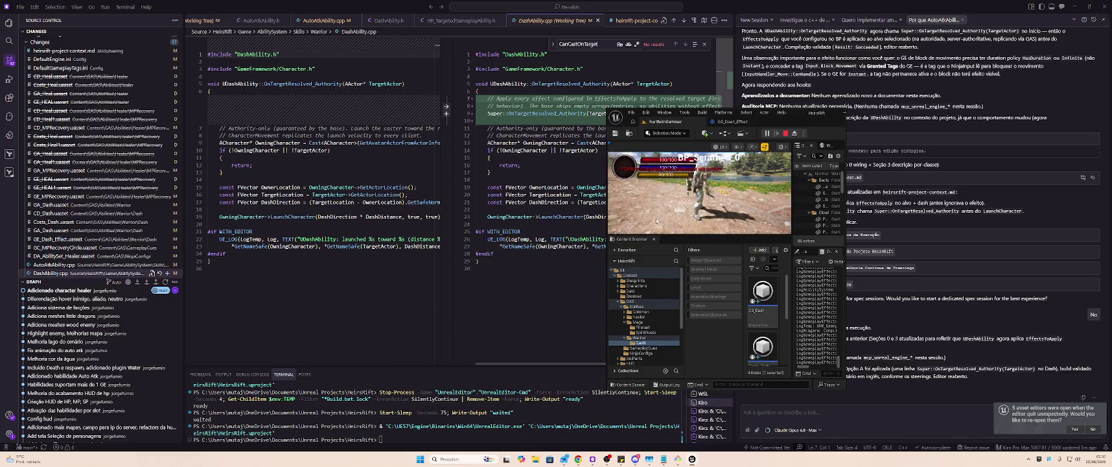
click(741, 122)
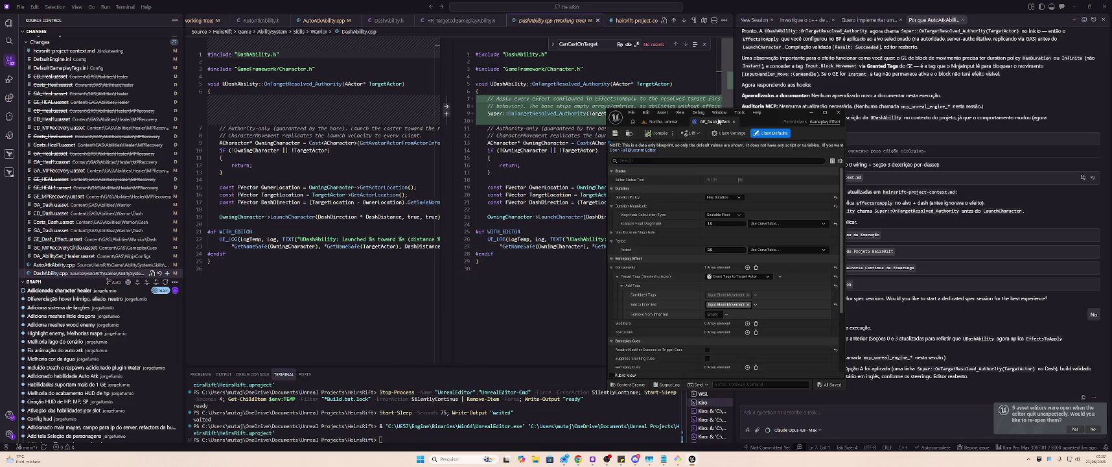
click(719, 122)
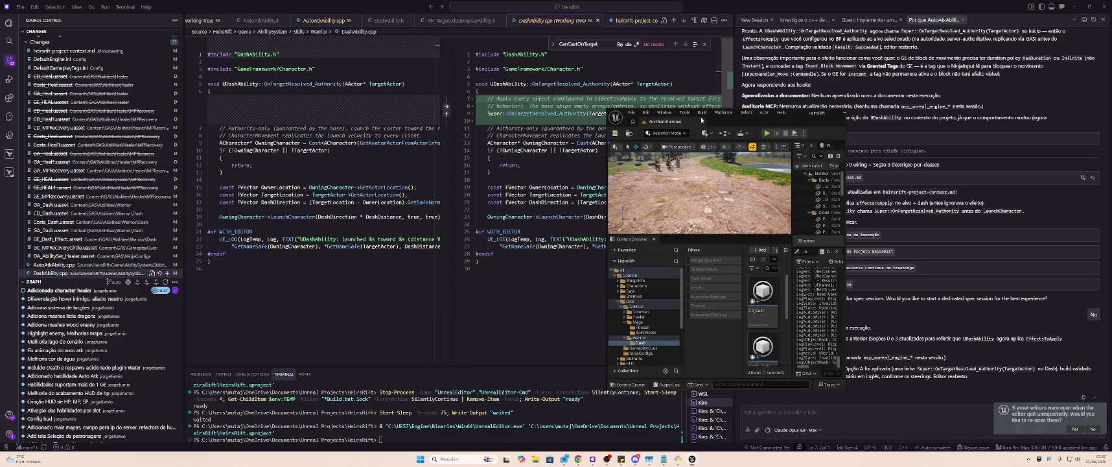
click(664, 331)
double_click(800, 117)
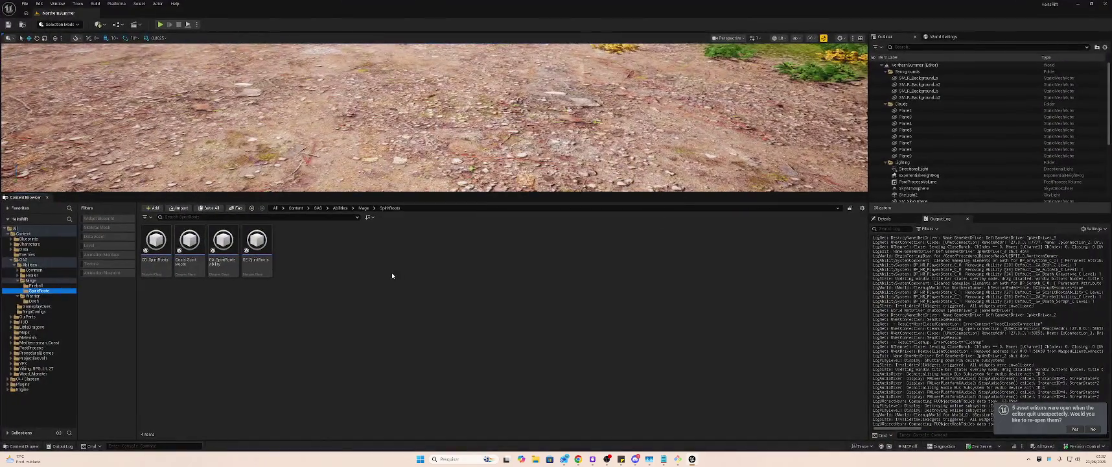
- Copy the GE_Fireball Damage effect from the Fireball folder
click(36, 285)
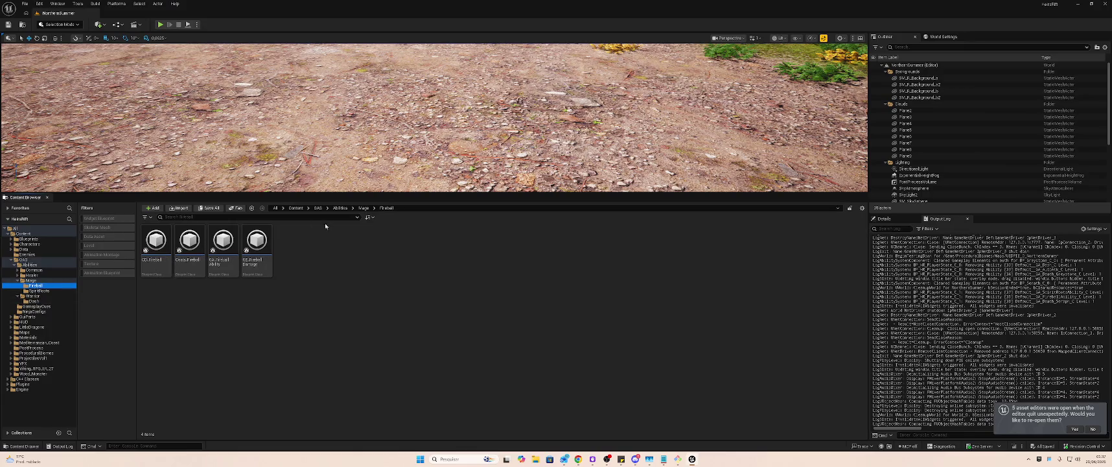
right_click(264, 241)
key(Escape)
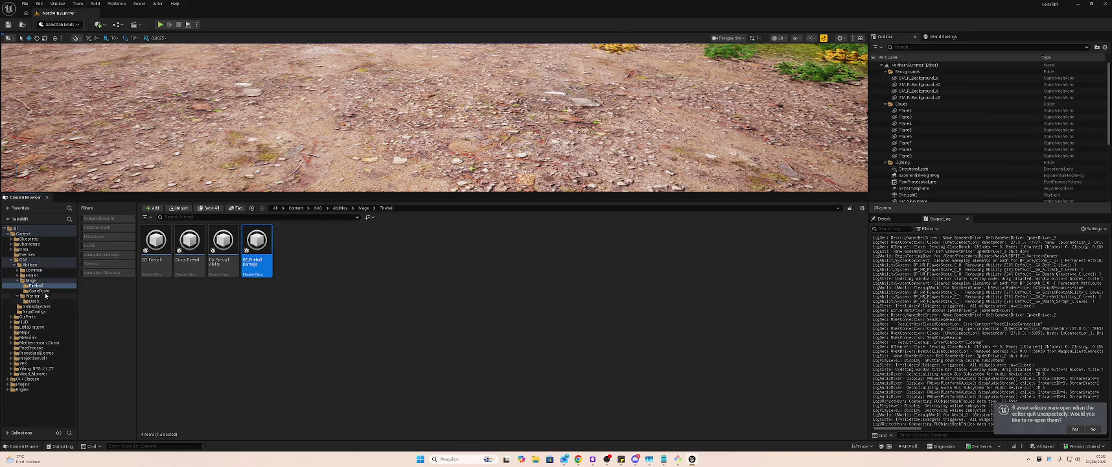
click(38, 291)
- Rename GE_SpiritRoots to GE_SpiritRoots_Effect
click(256, 246)
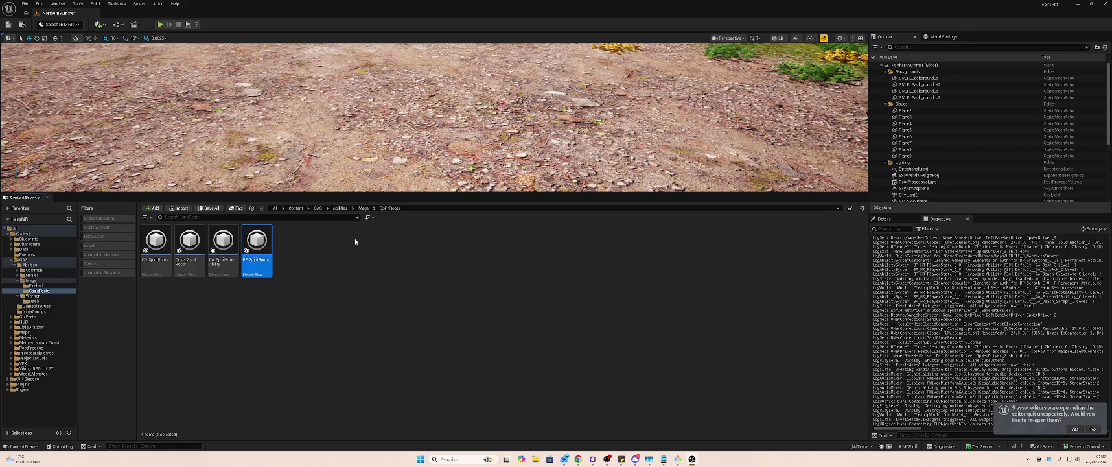
key(F2)
key(End)
text(_Effect)
key(Return)
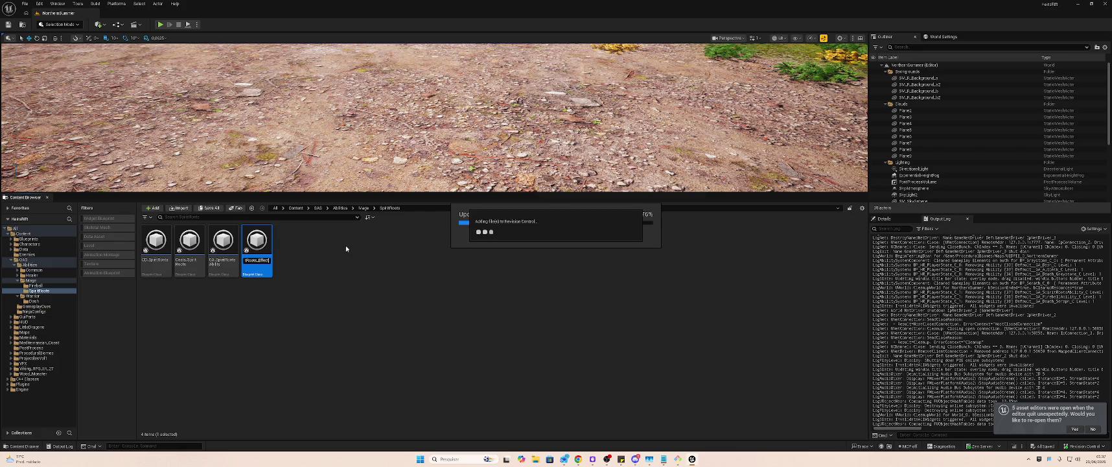
- Paste the Fireball damage effect into SpiritRoots and rename the copy GE_SpiritRoots_Damage
click(325, 250)
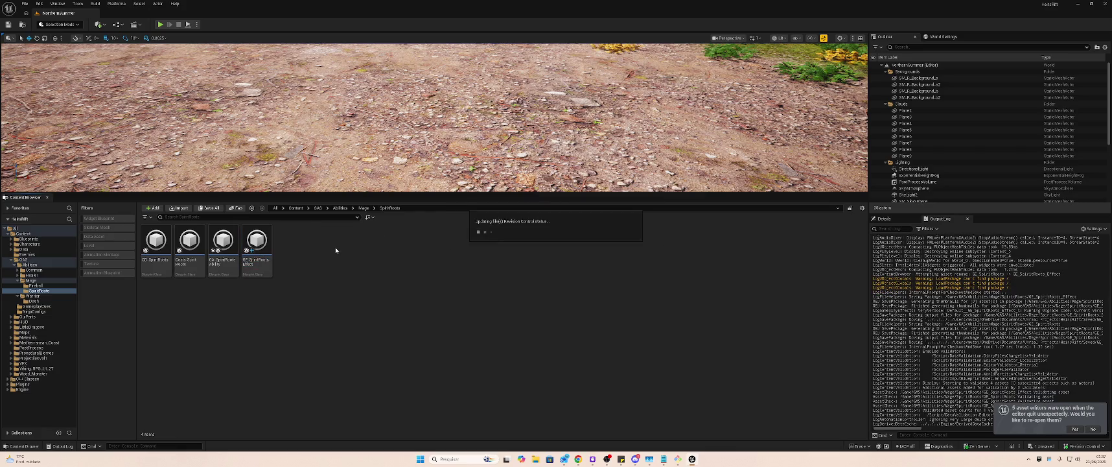
right_click(260, 258)
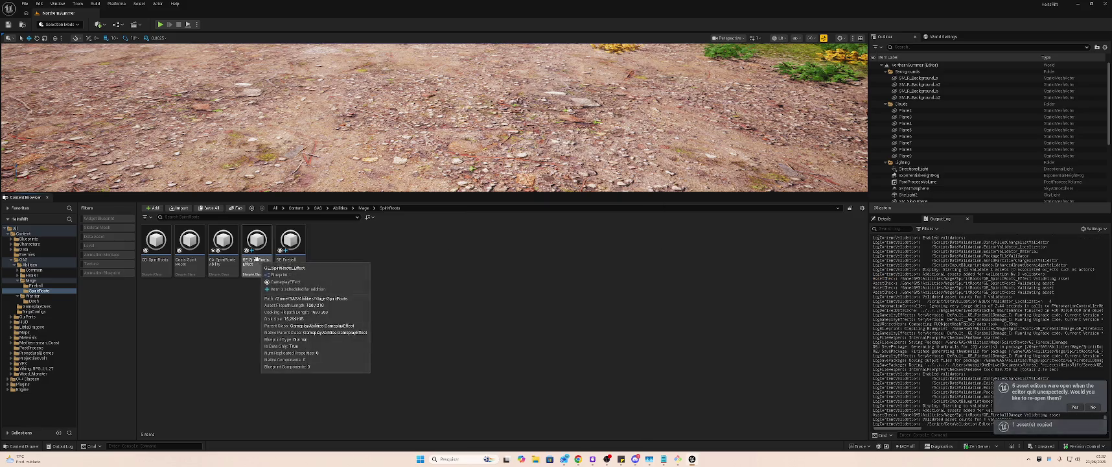
click(282, 280)
key(Return)
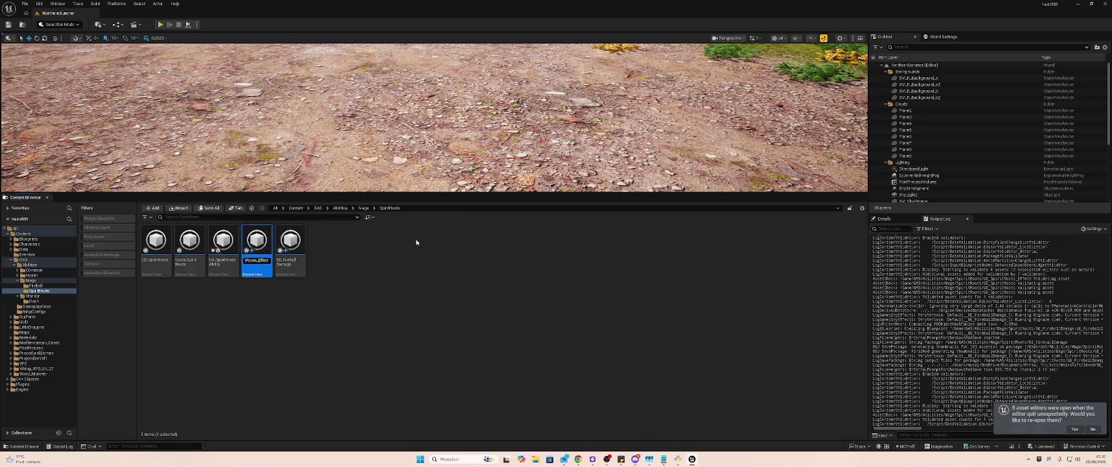
key(ctrl+a)
right_click(303, 257)
click(330, 280)
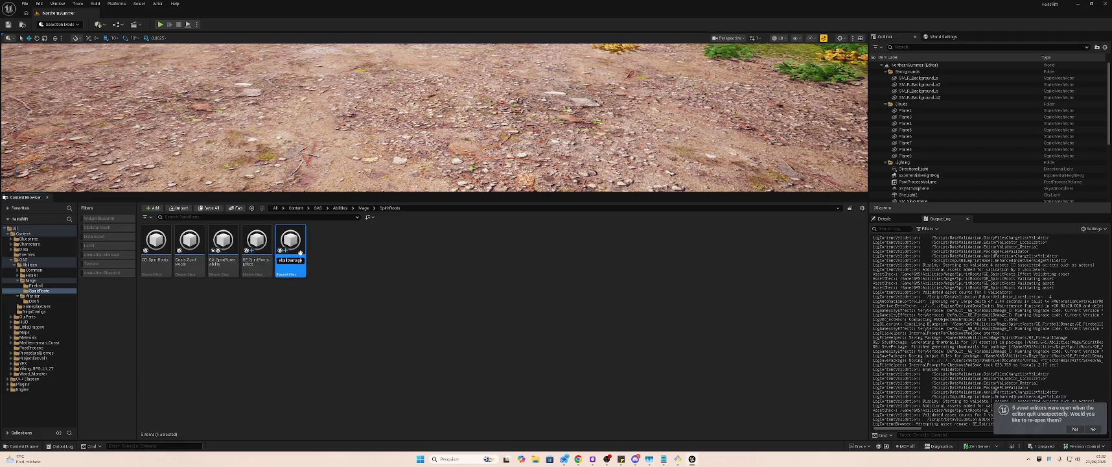
key(ctrl+a)
text(GE_SpiritRoots)
key(Return)
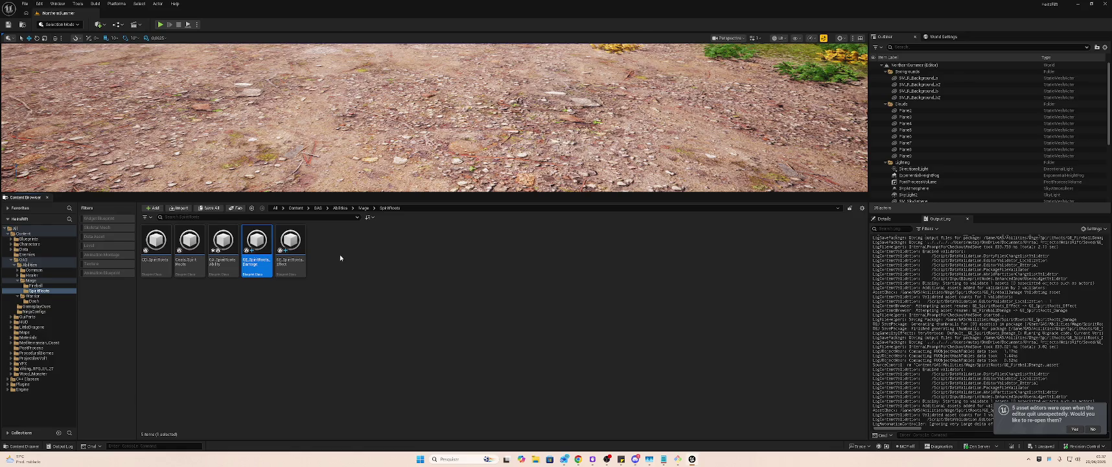
- Inspect GE_SpiritRoots_Damage's first modifier magnitude, then open GA_SpiritRootsAbility from the level editor
double_click(260, 241)
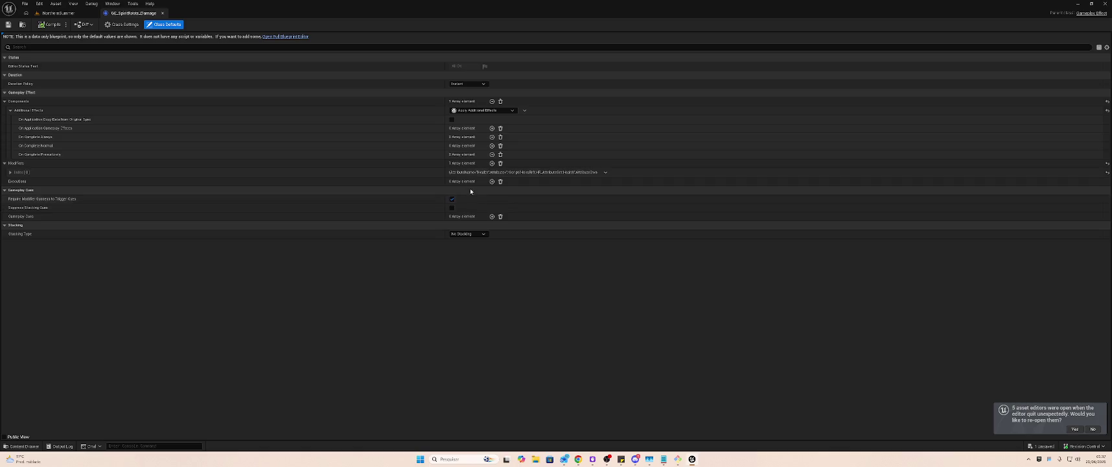
click(9, 173)
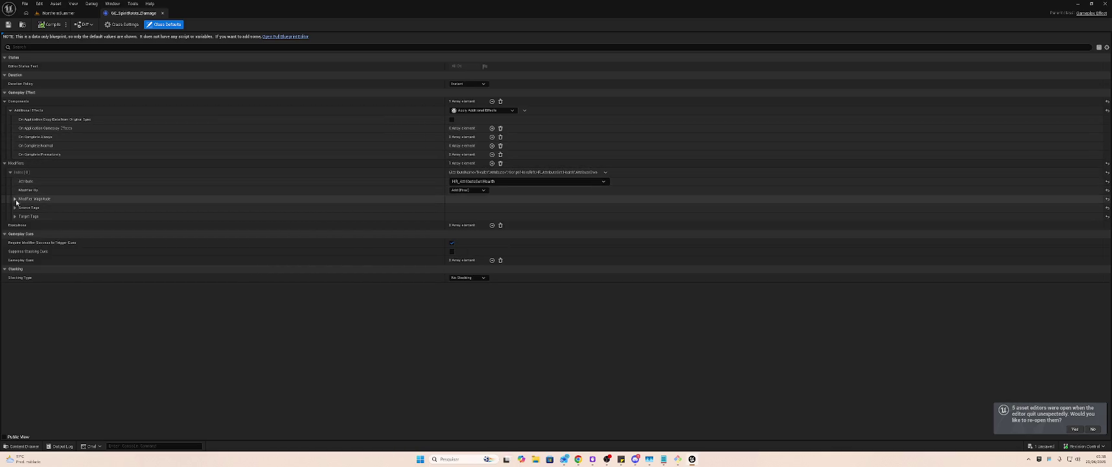
click(15, 199)
click(467, 217)
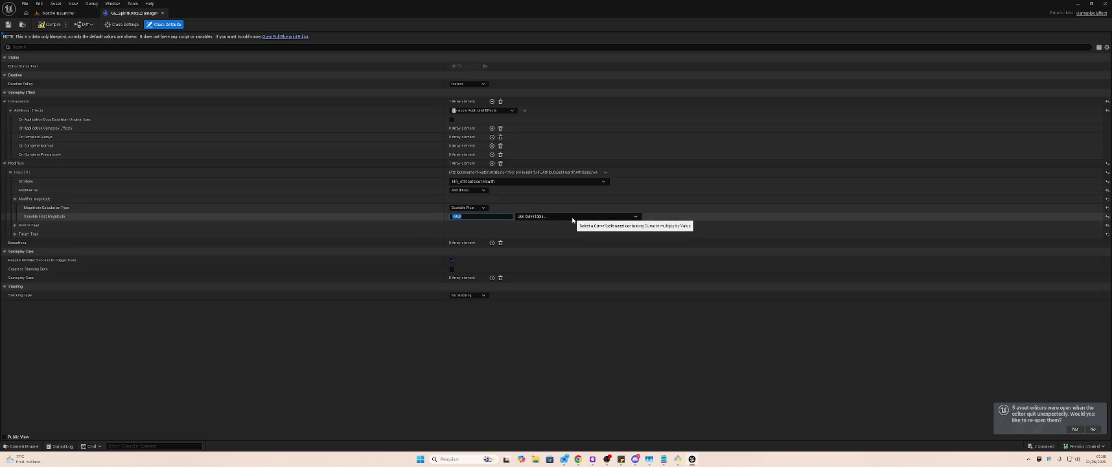
click(57, 13)
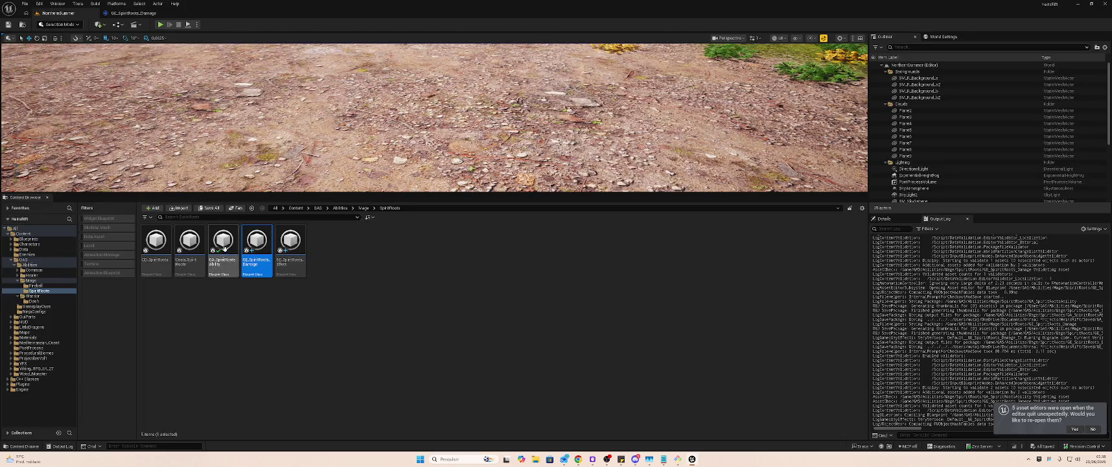
double_click(227, 243)
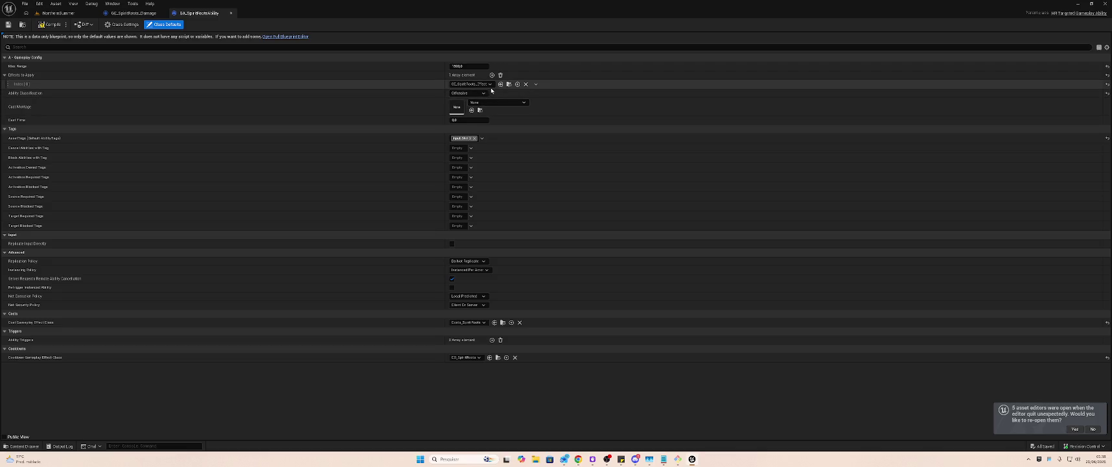
- Open GE_SpiritRoots_Effect and remove all entries from its Modifiers array
click(59, 13)
click(257, 243)
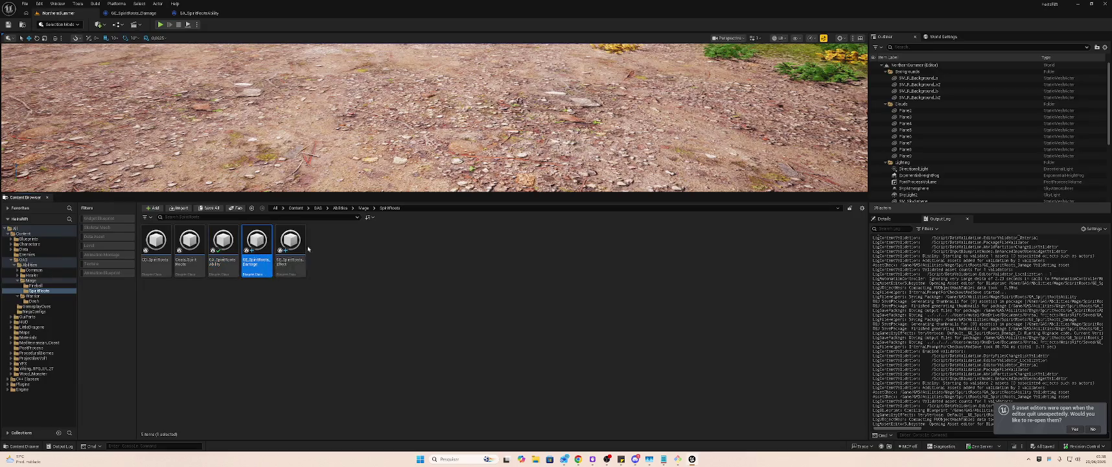
click(293, 243)
key(Return)
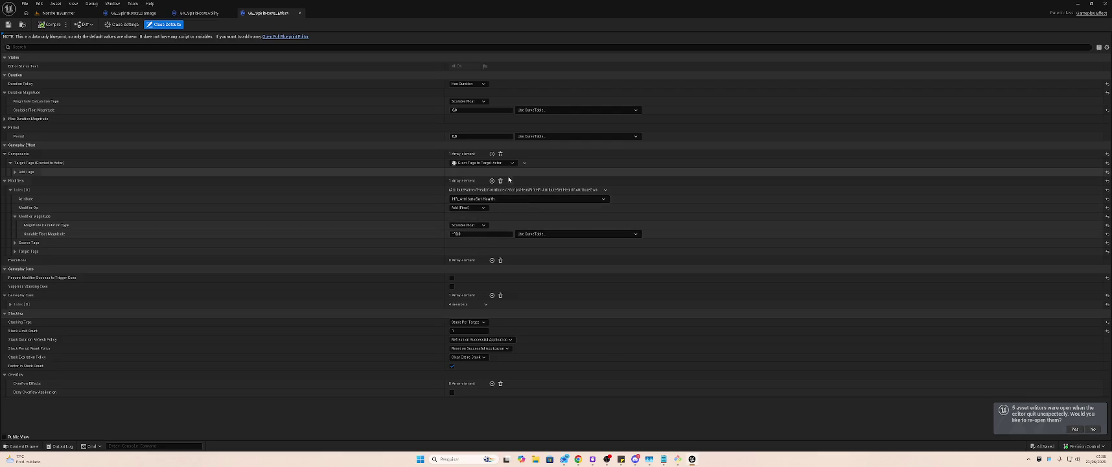
click(501, 180)
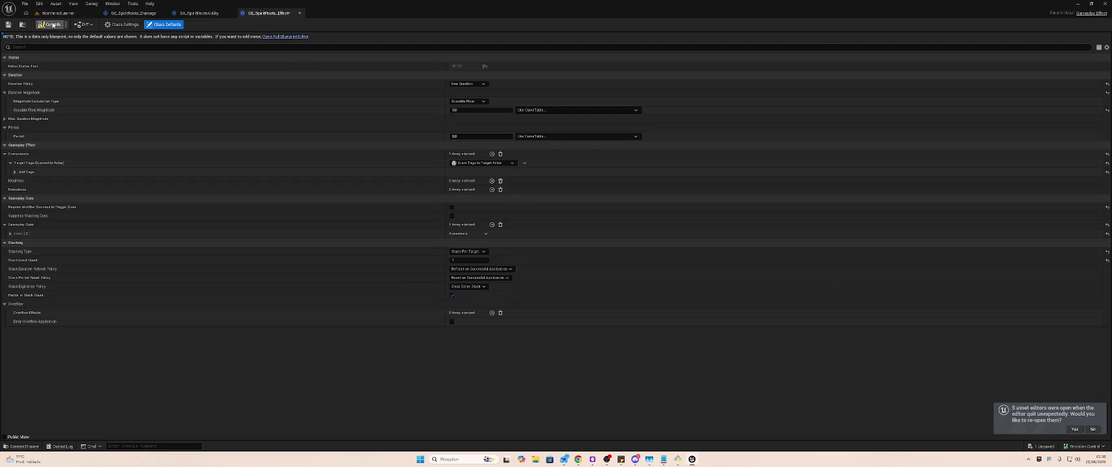
- Add GE_SpiritRoots_Damage as GA_SpiritRootsAbility's second Effects to Apply entry and save
click(299, 13)
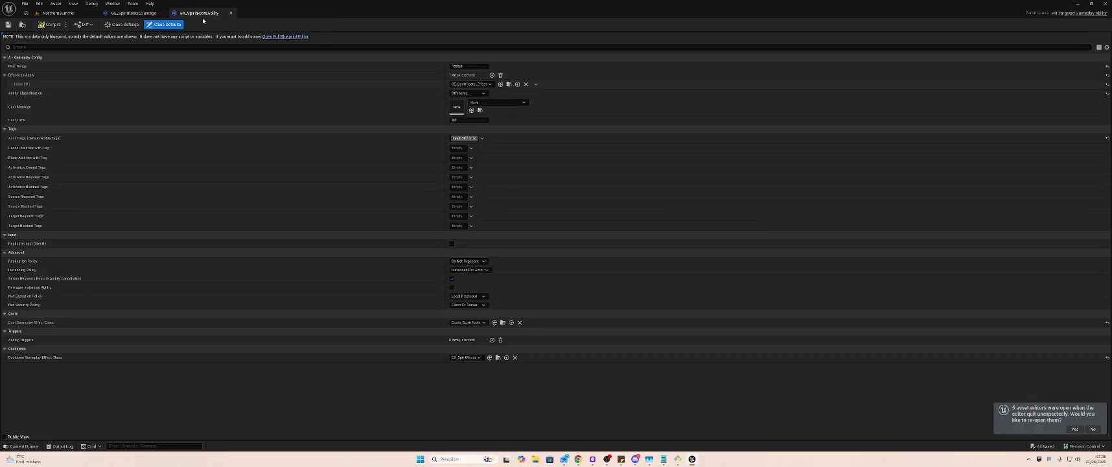
click(518, 84)
click(621, 153)
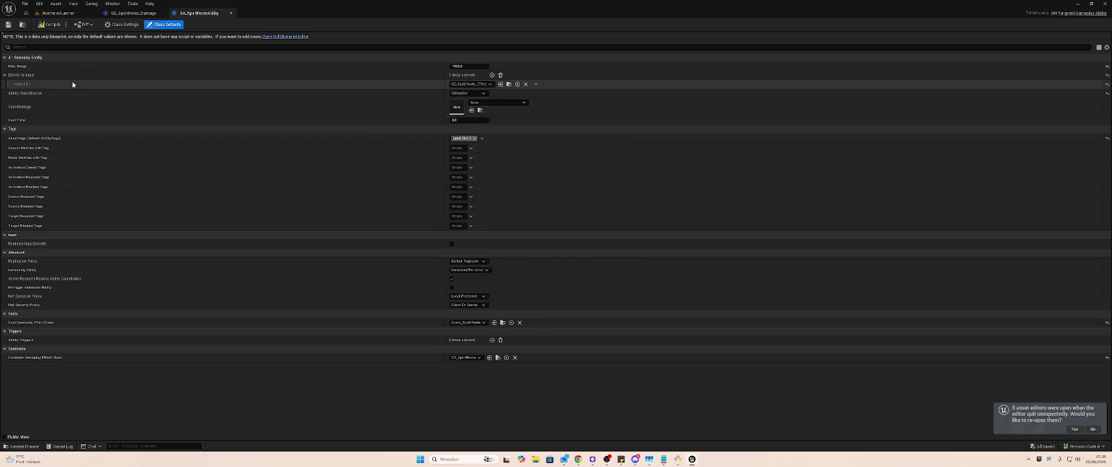
click(491, 75)
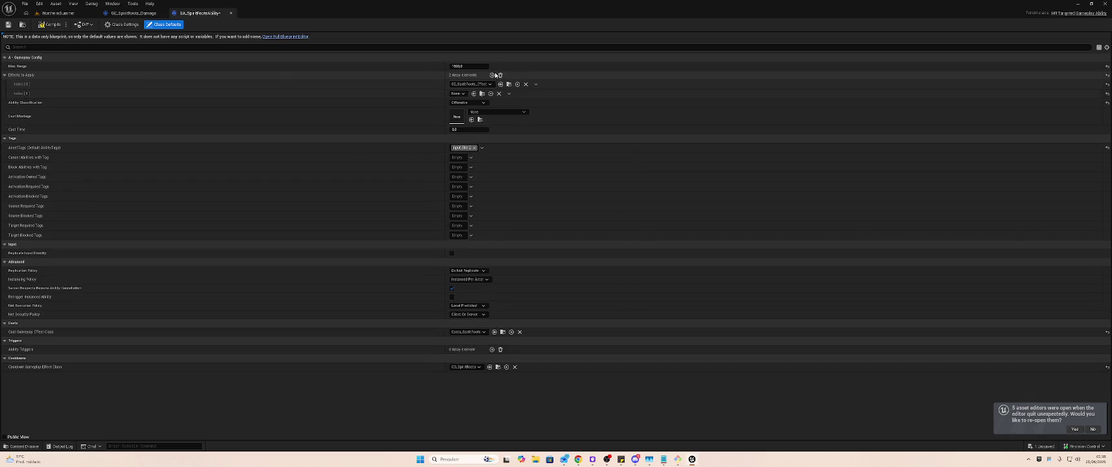
click(461, 93)
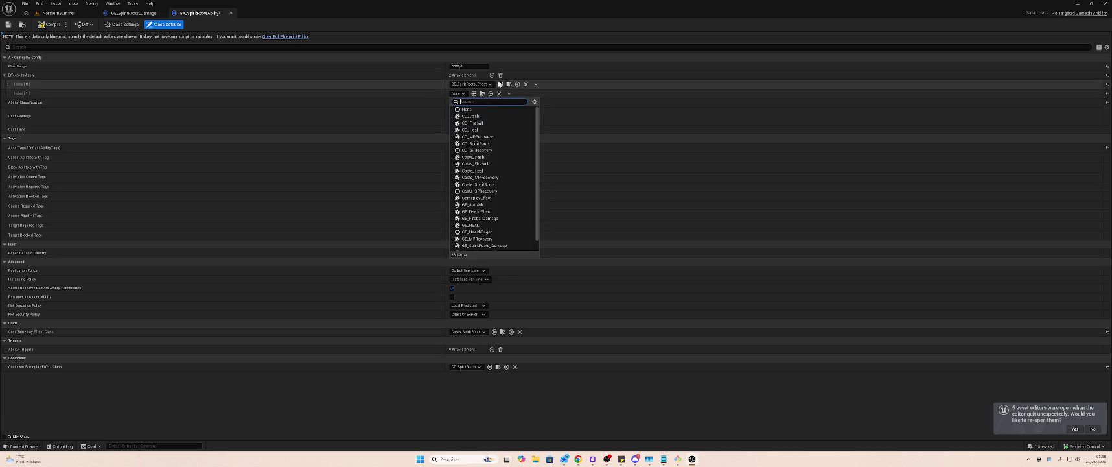
text(GE)
text(p)
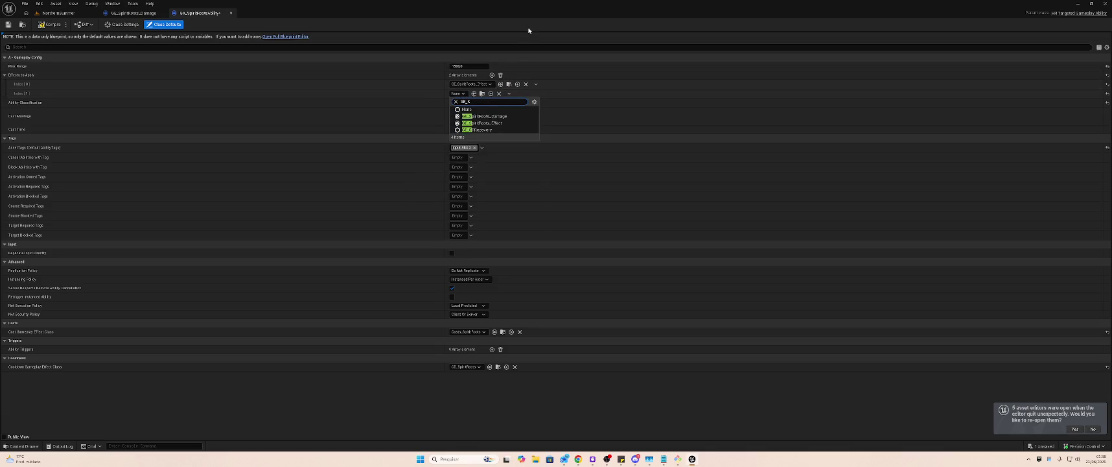
click(491, 117)
key(ctrl+s)
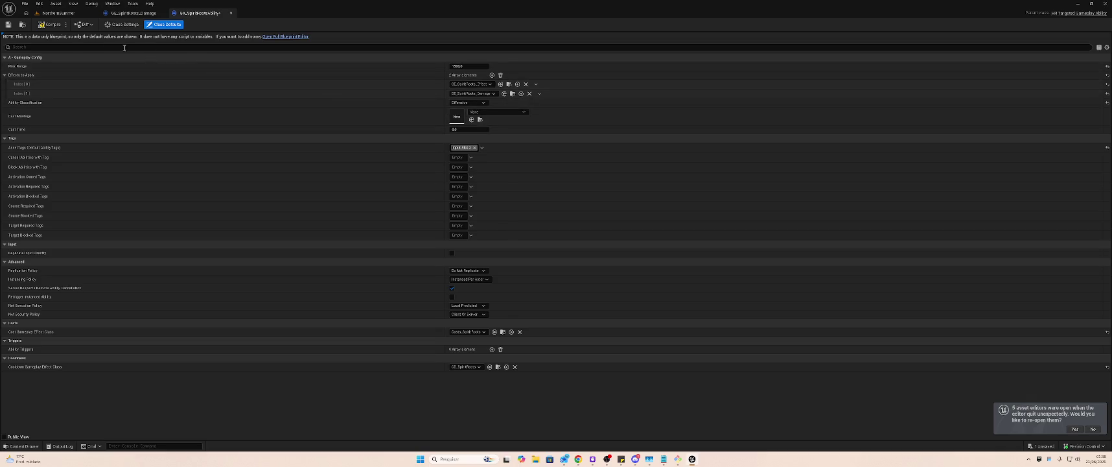
click(133, 13)
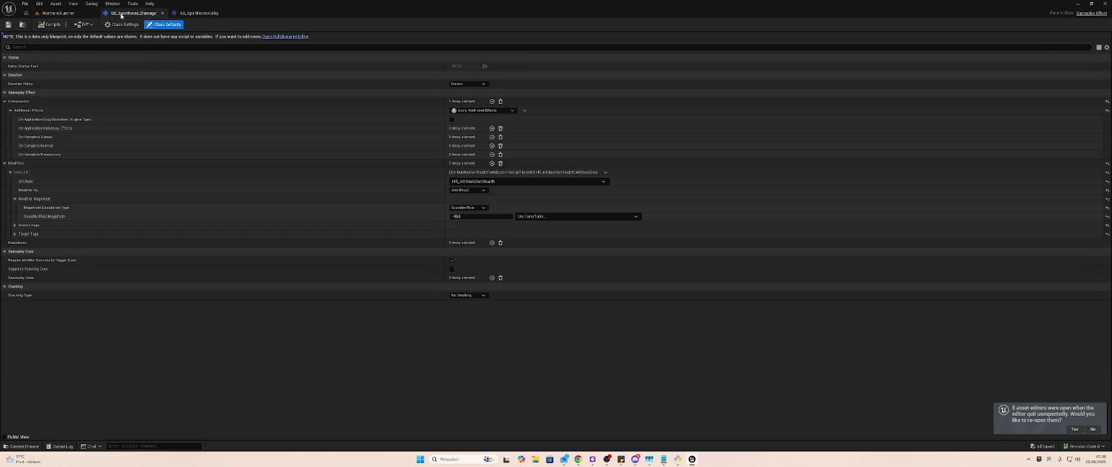
click(64, 13)
click(133, 13)
- Play-test the SpiritRoots ability in the level viewport, then stop the session with Esc
click(61, 13)
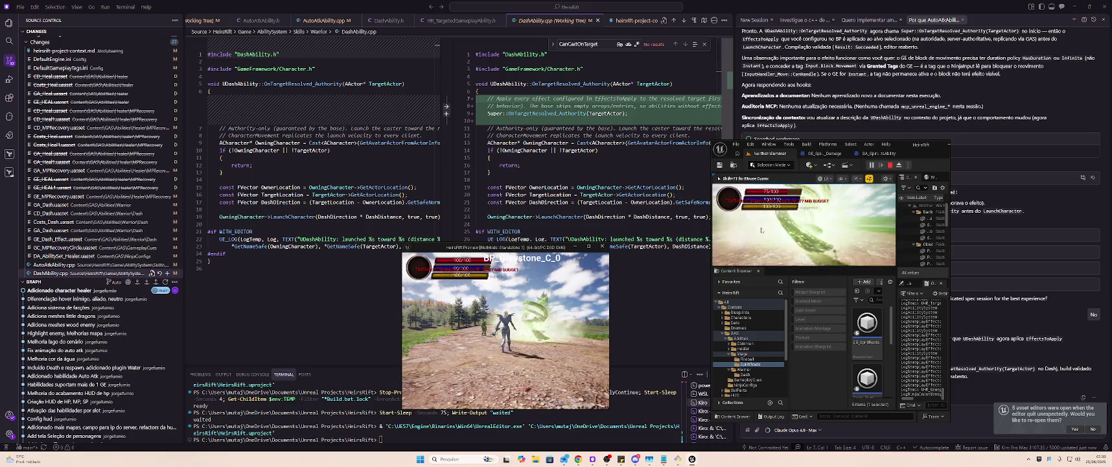
click(713, 243)
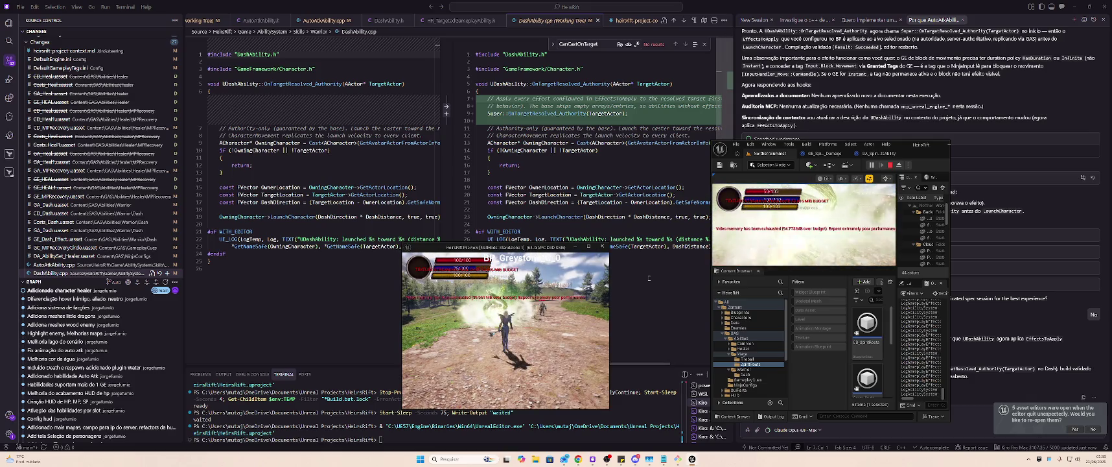
click(756, 245)
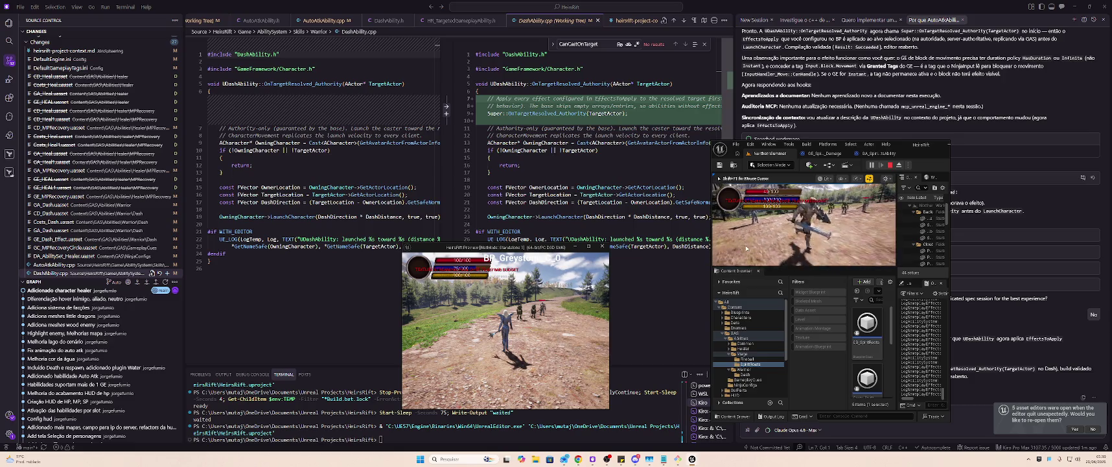
key(Escape)
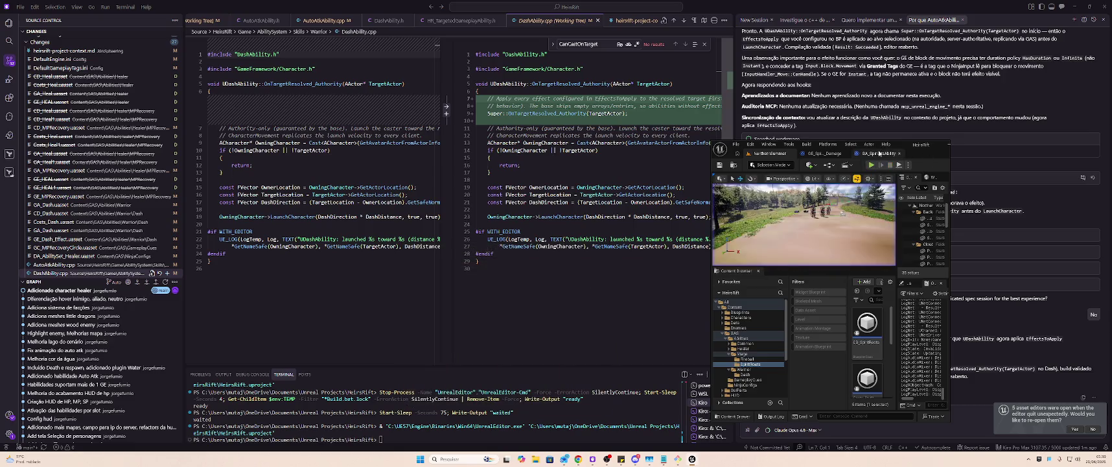
- Set GE_SpiritRoots_Damage's Scalable Float Magnitude to -200, then return to the maximized level editor
click(879, 153)
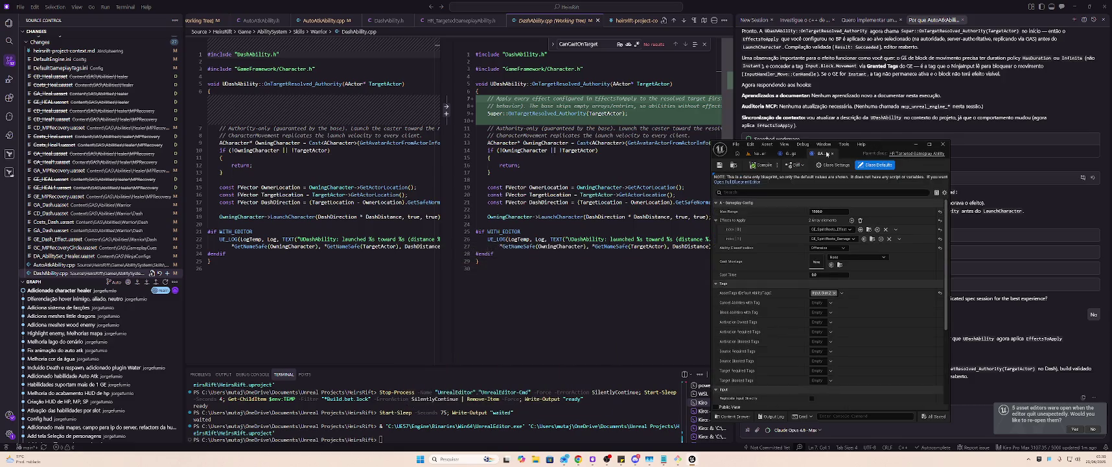
click(787, 154)
click(820, 361)
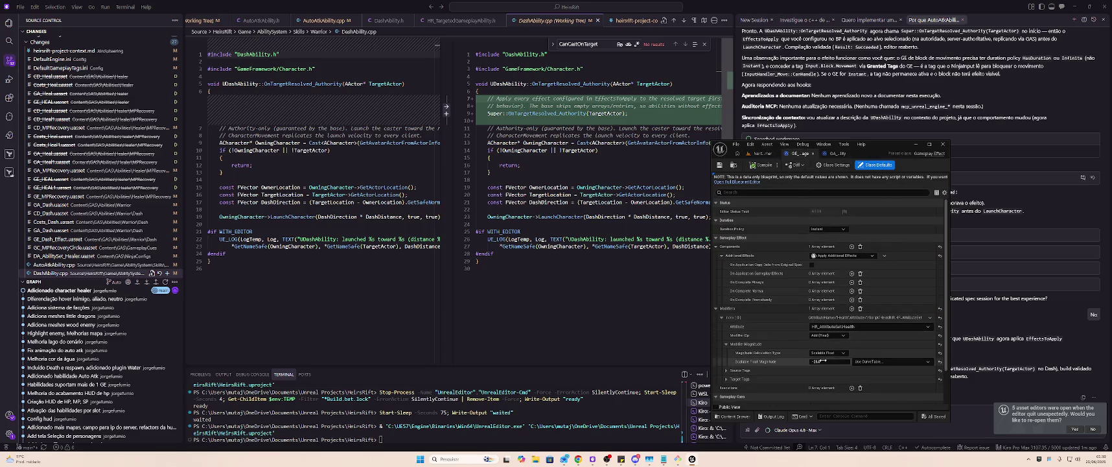
key(Tab)
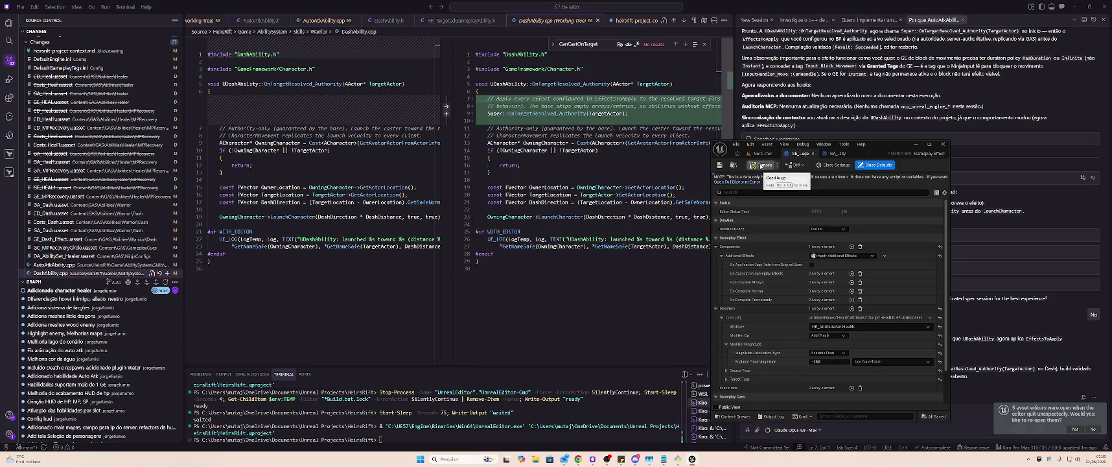
click(760, 154)
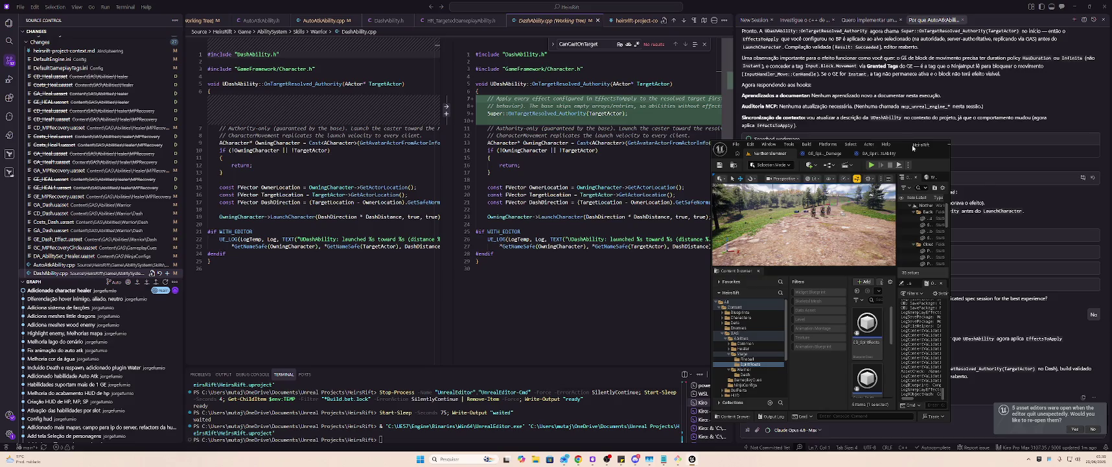
double_click(913, 148)
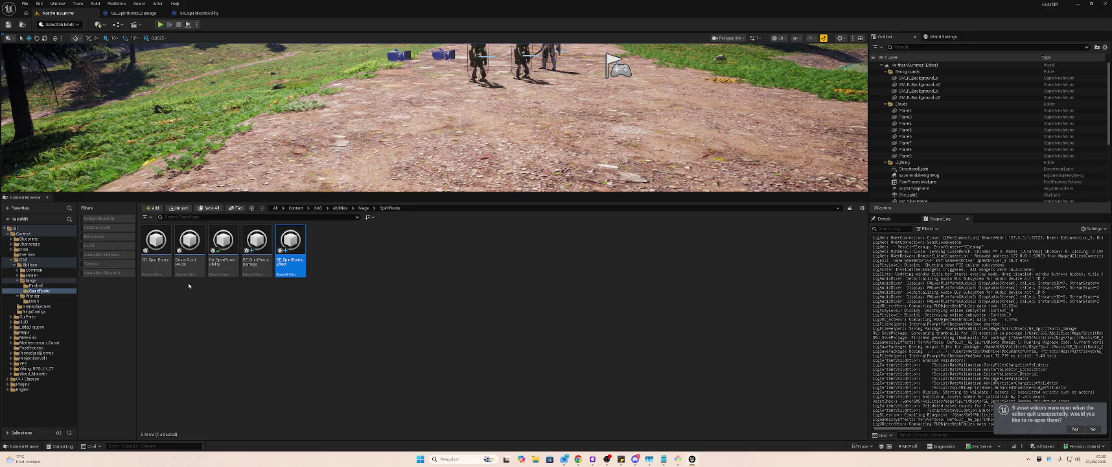
- Copy GE_SpiritRoots_Damage into the Warrior/Dash folder, rename it GE_Dash_Damage, and open it
click(360, 293)
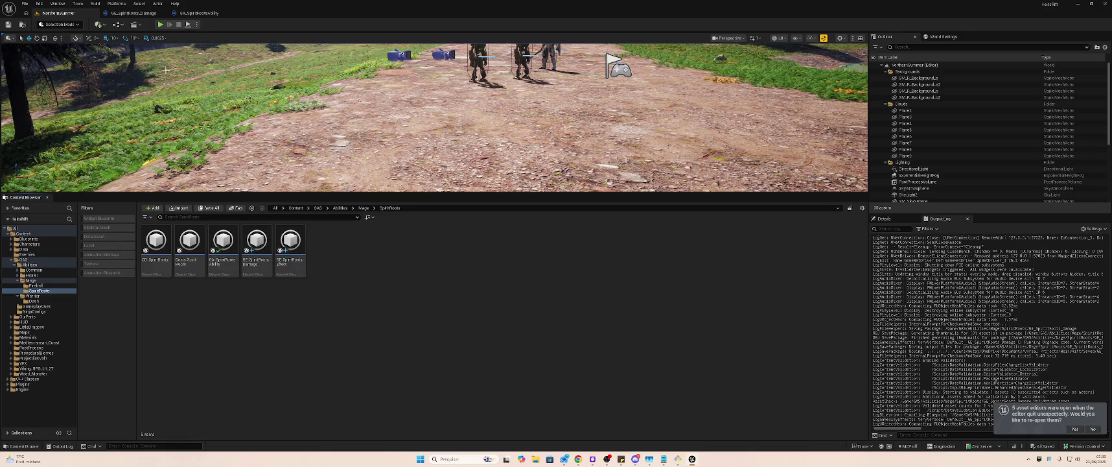
click(33, 301)
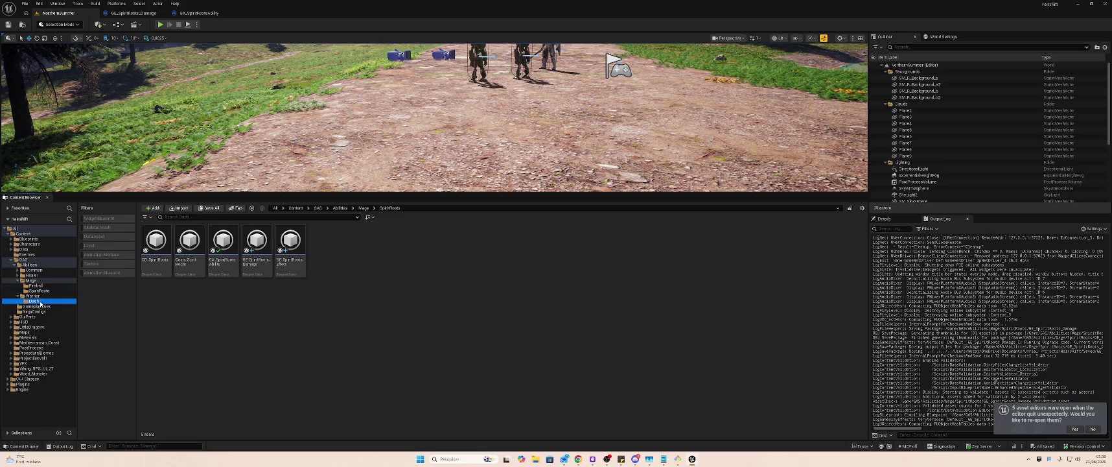
click(257, 250)
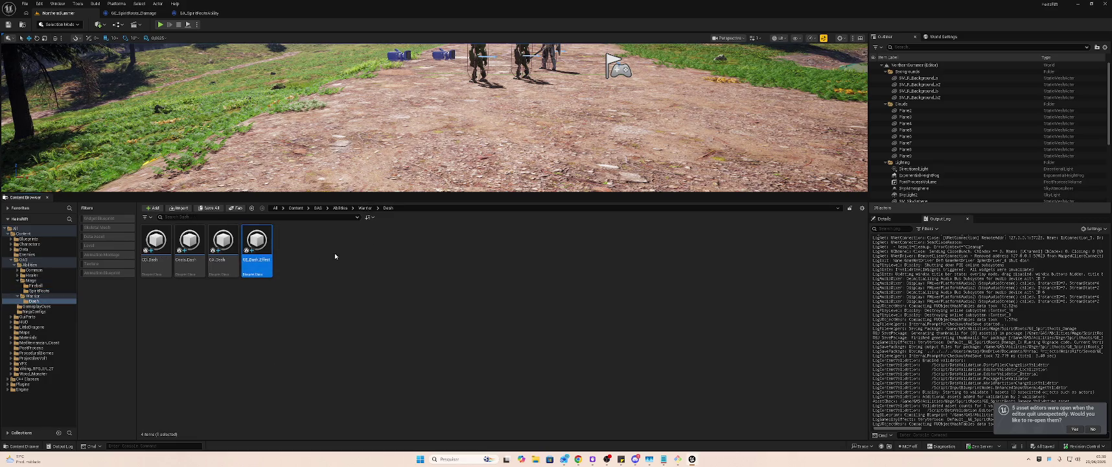
click(46, 290)
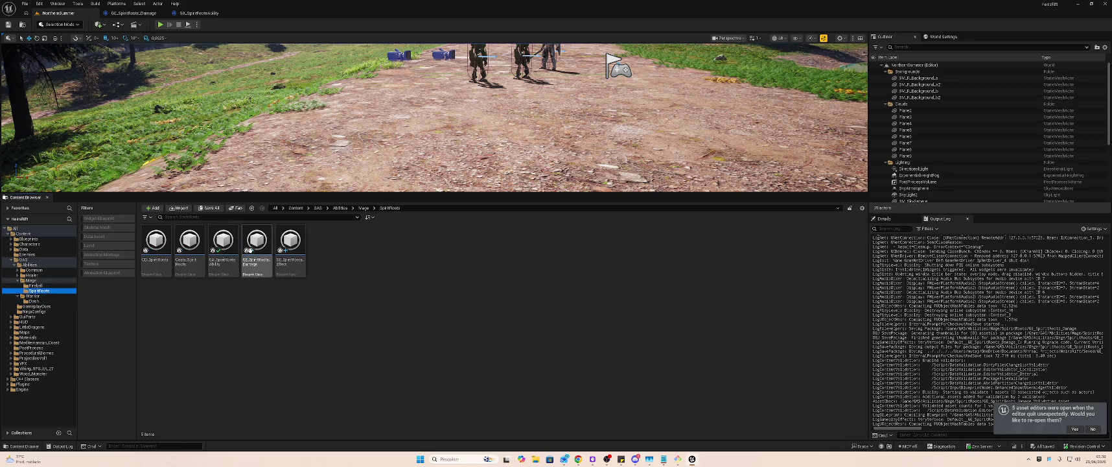
click(290, 250)
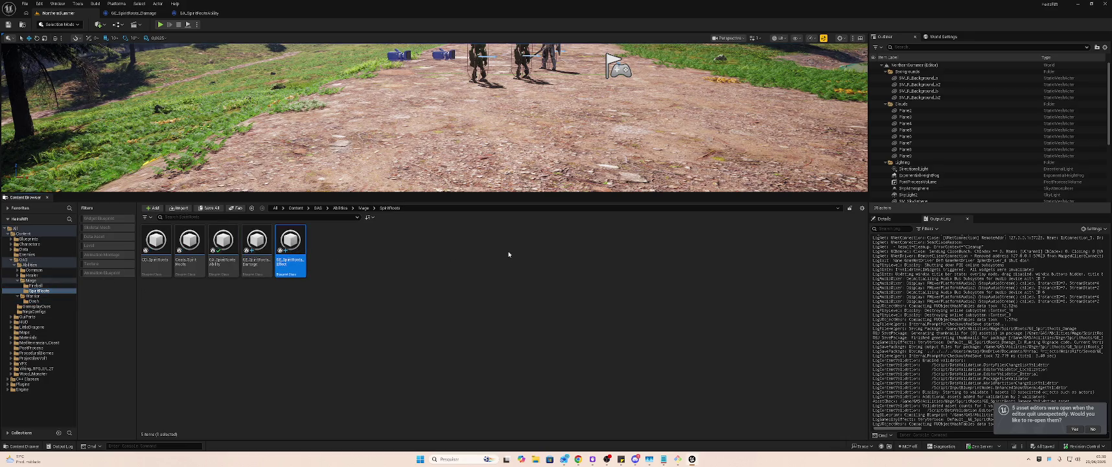
click(256, 249)
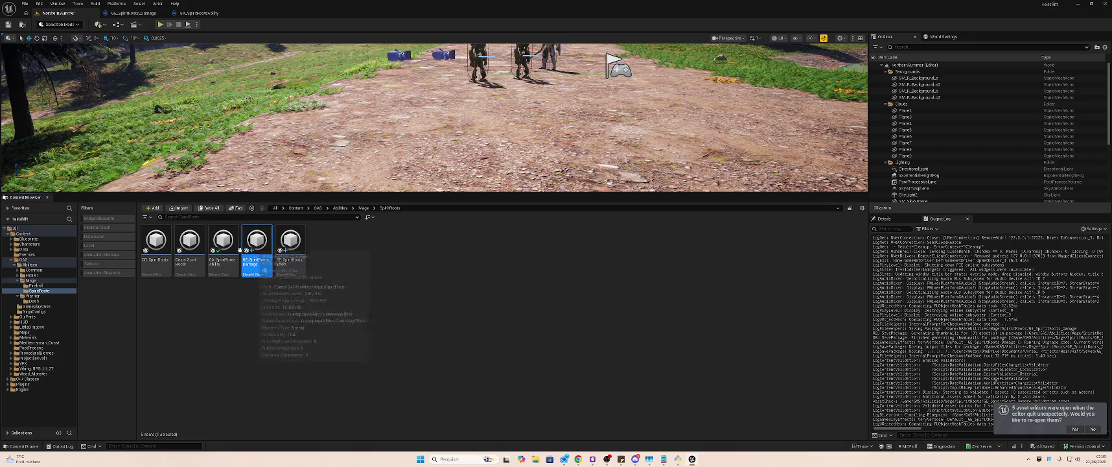
click(41, 301)
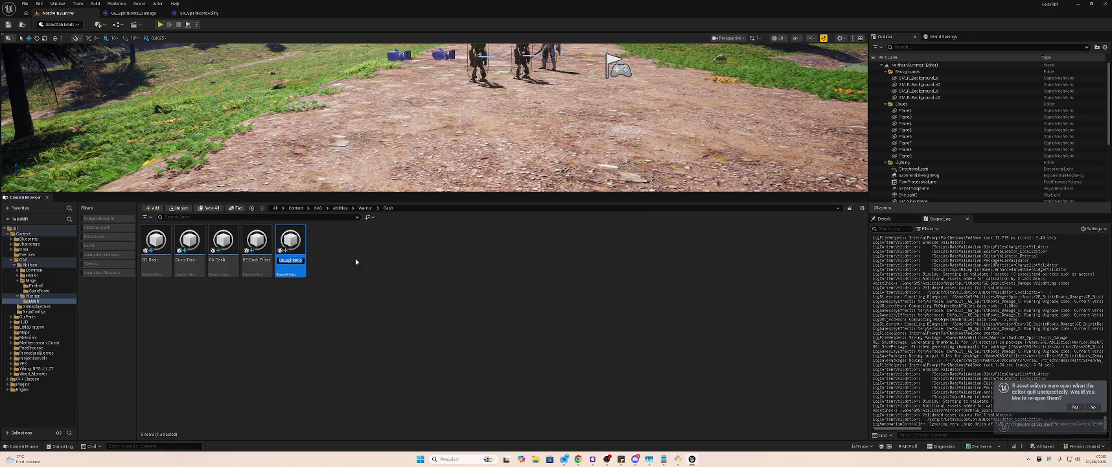
key(End)
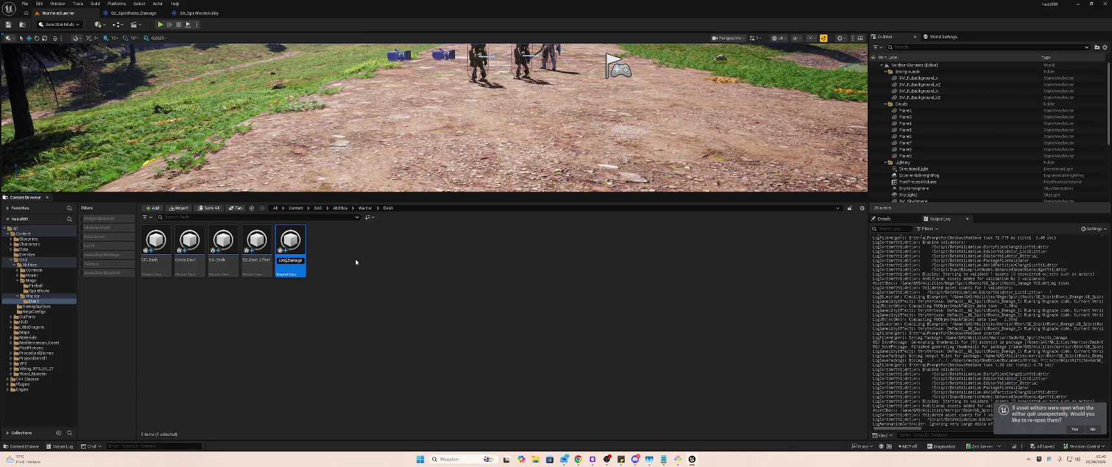
text(GE_Dash_Dar)
key(Return)
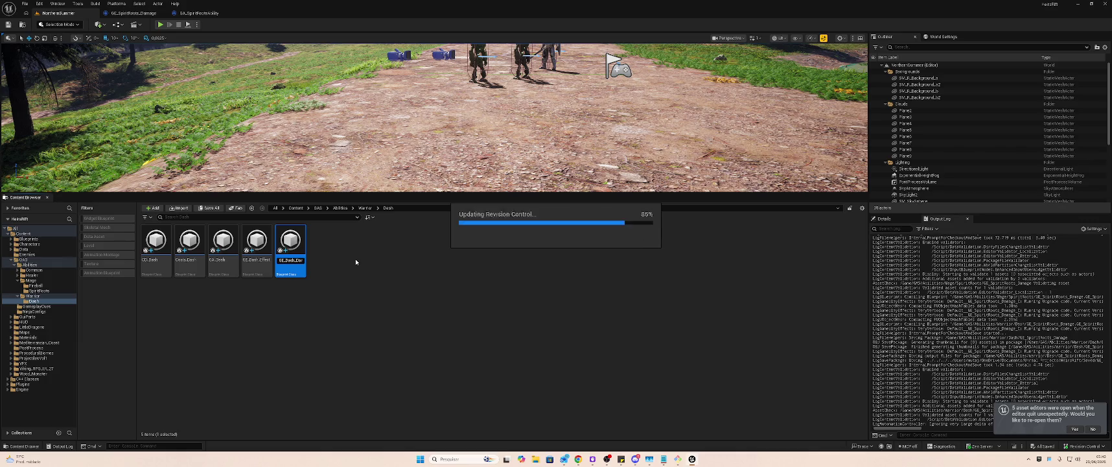
key(Return)
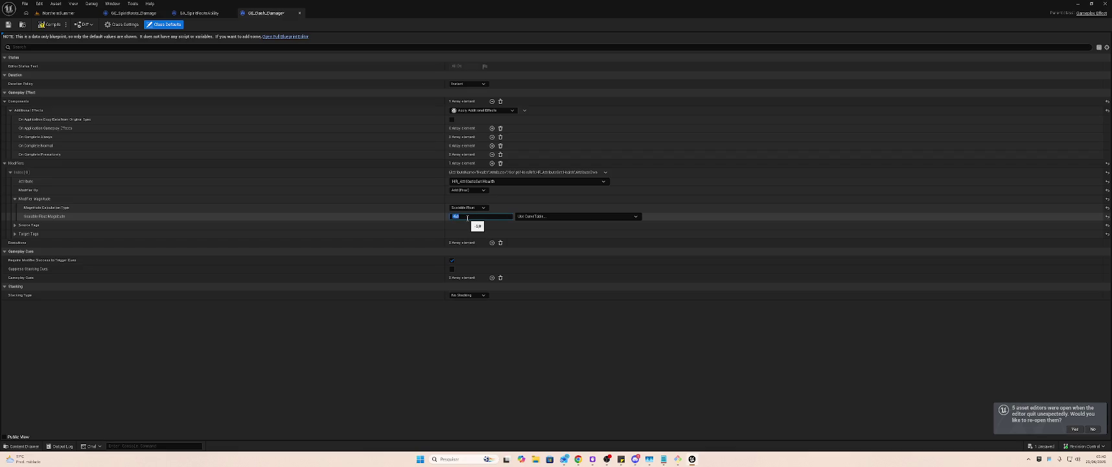
- Open the GA_Dash ability and CD_Dash cooldown effect, then return to the level editor
click(60, 16)
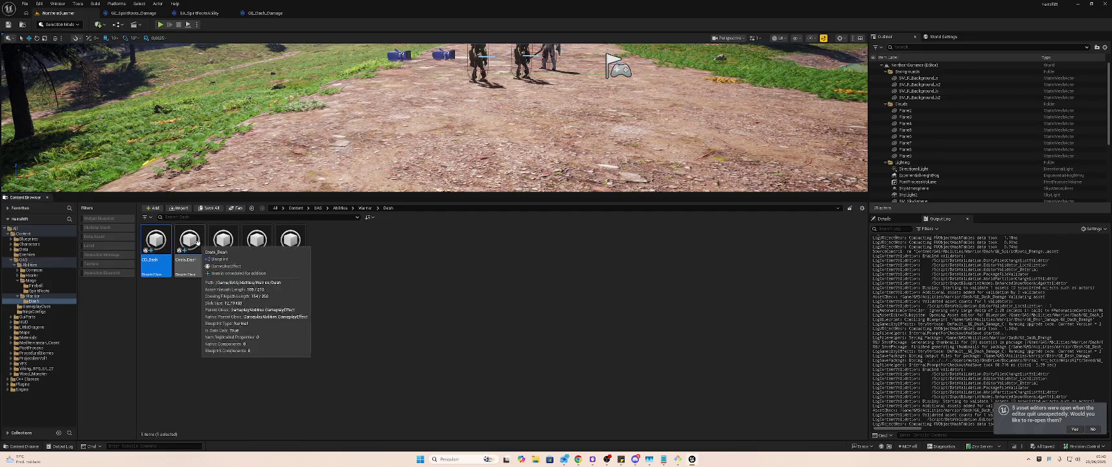
double_click(223, 244)
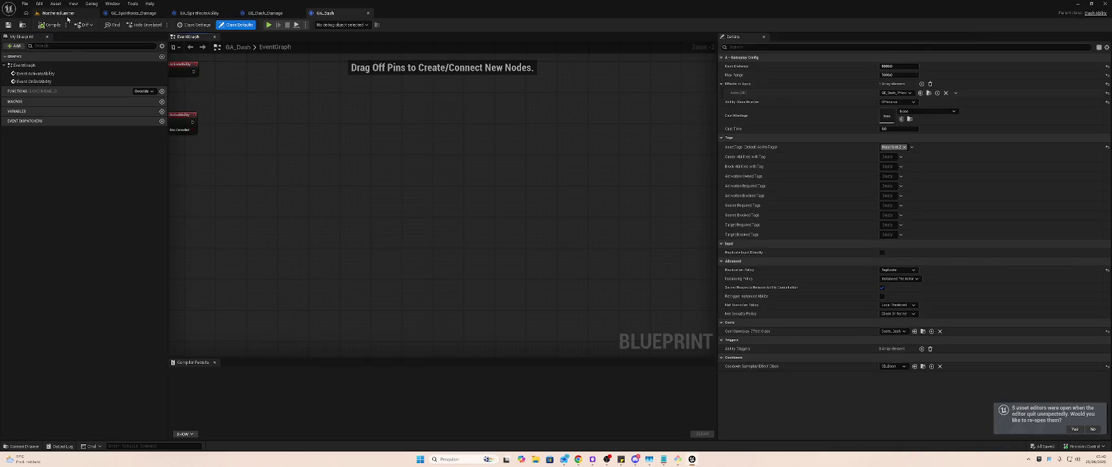
click(60, 13)
click(158, 242)
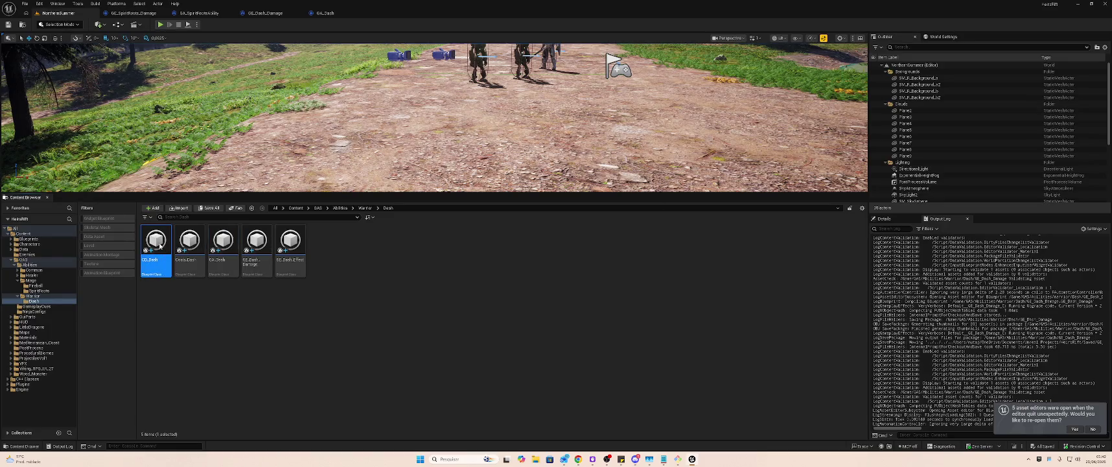
double_click(160, 245)
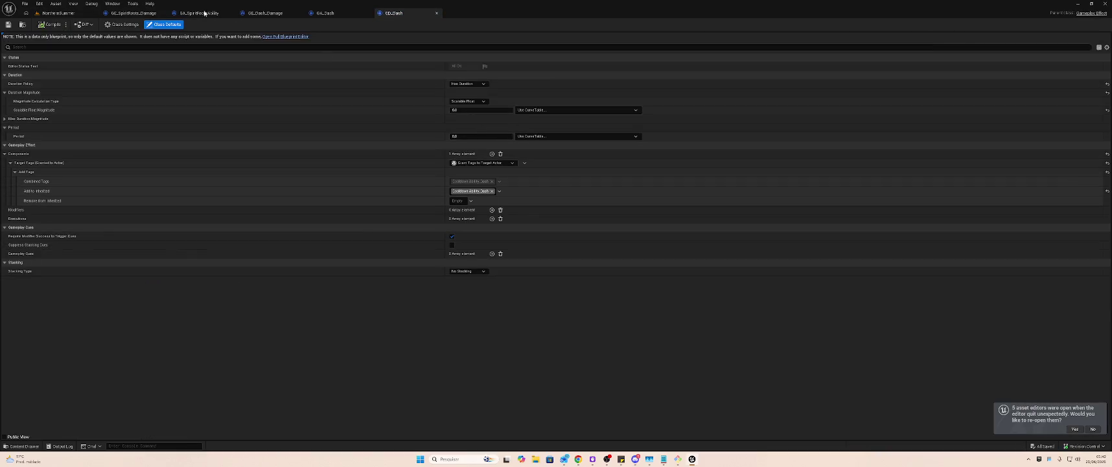
click(60, 13)
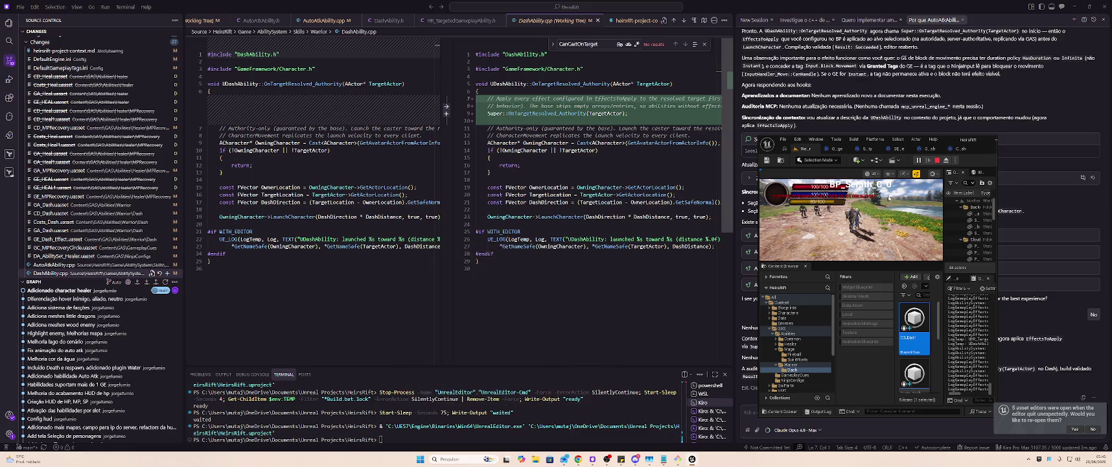
- Stop the play test, maximize the editor and open GA_Dash
click(936, 159)
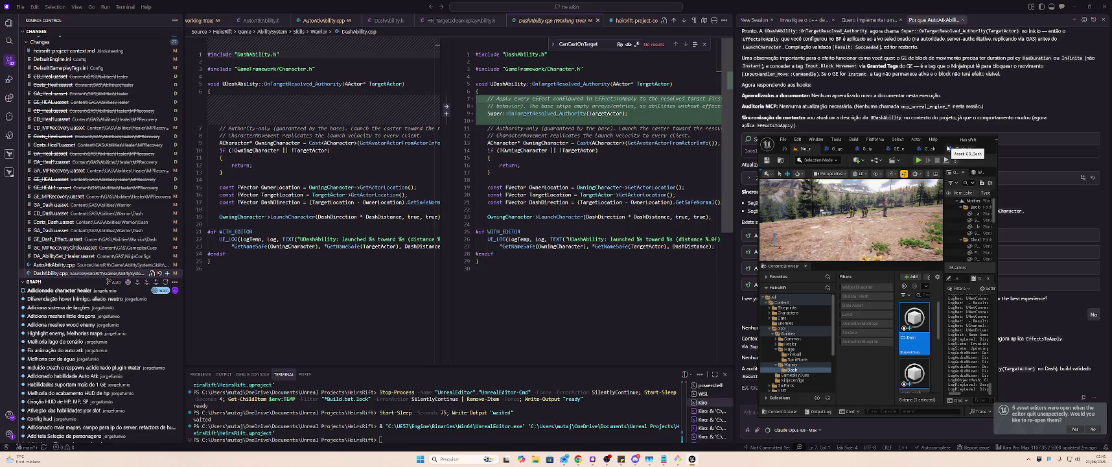
click(975, 141)
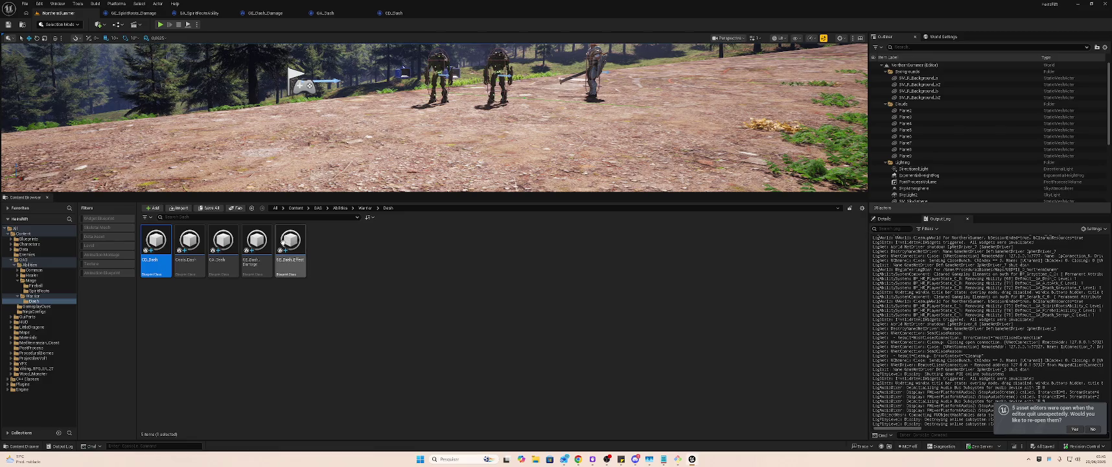
double_click(223, 243)
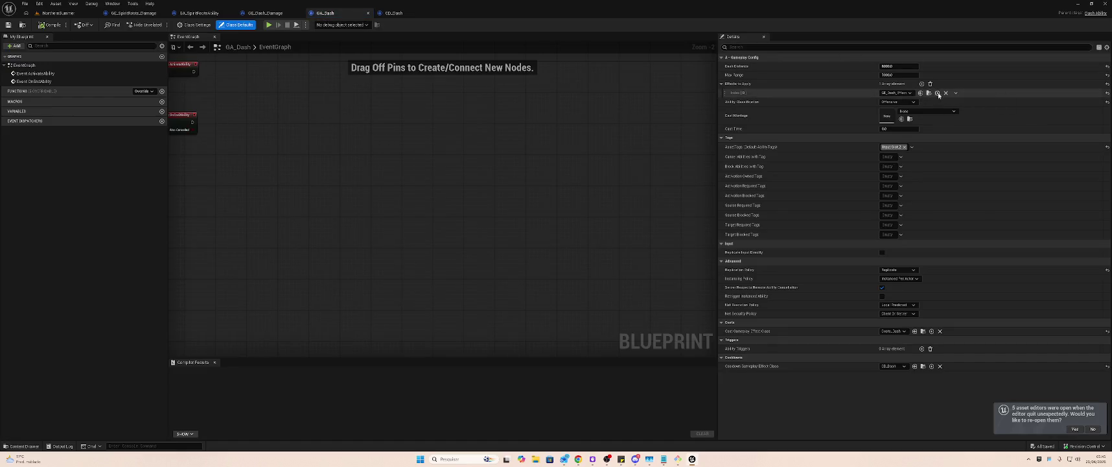
- Add GE_Dash_Damage as GA_Dash's second Effects to Apply entry and compile
click(922, 84)
click(889, 102)
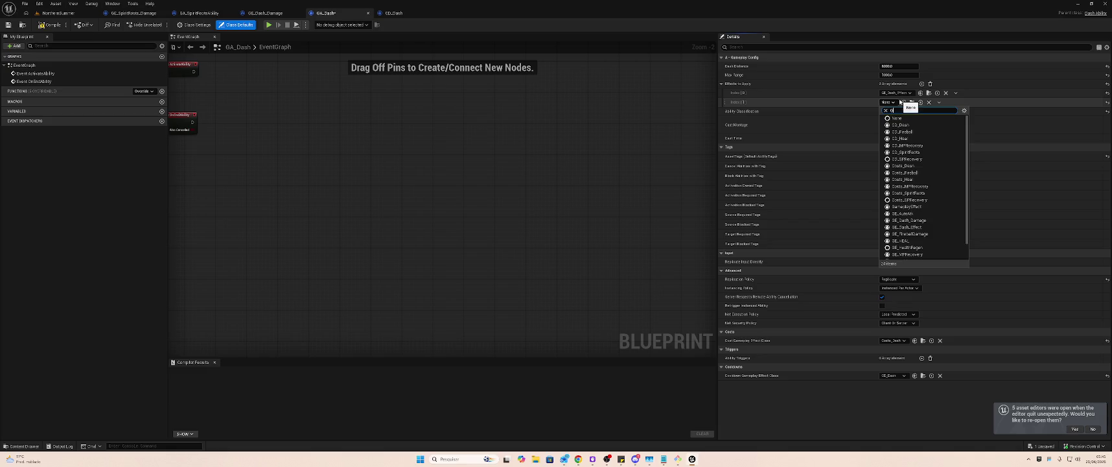
text(GA)
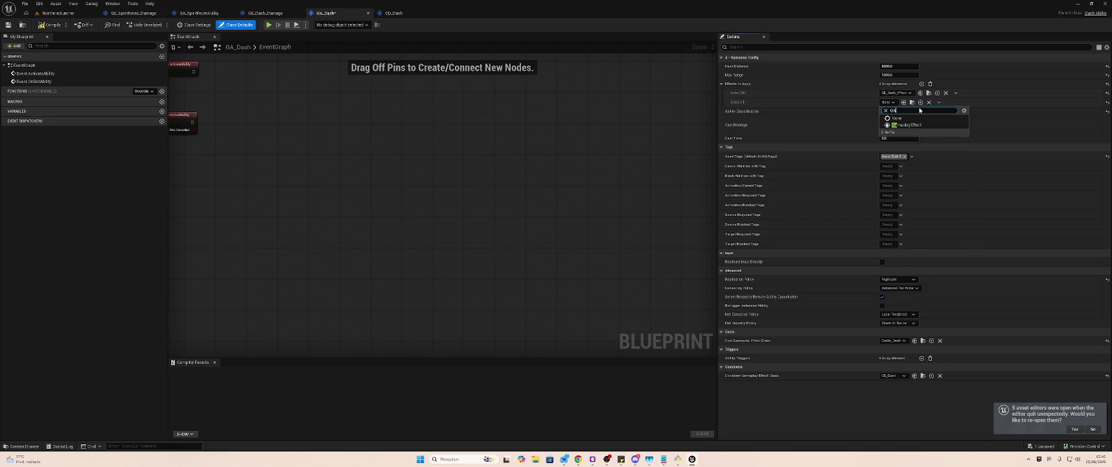
text(as)
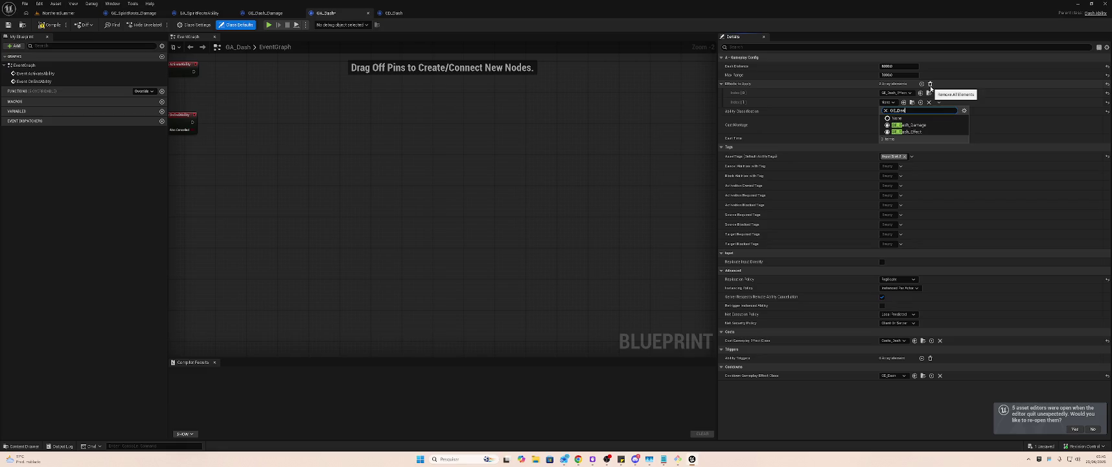
click(931, 126)
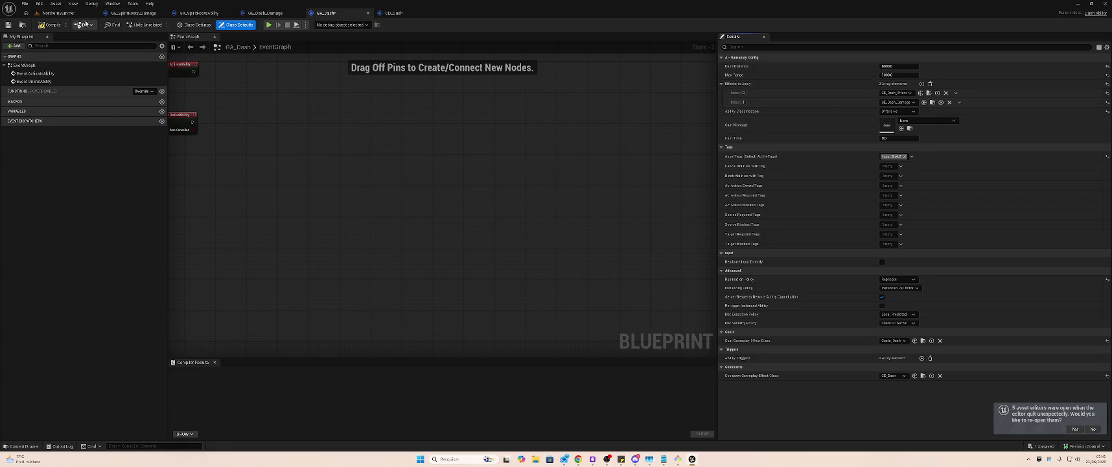
click(55, 26)
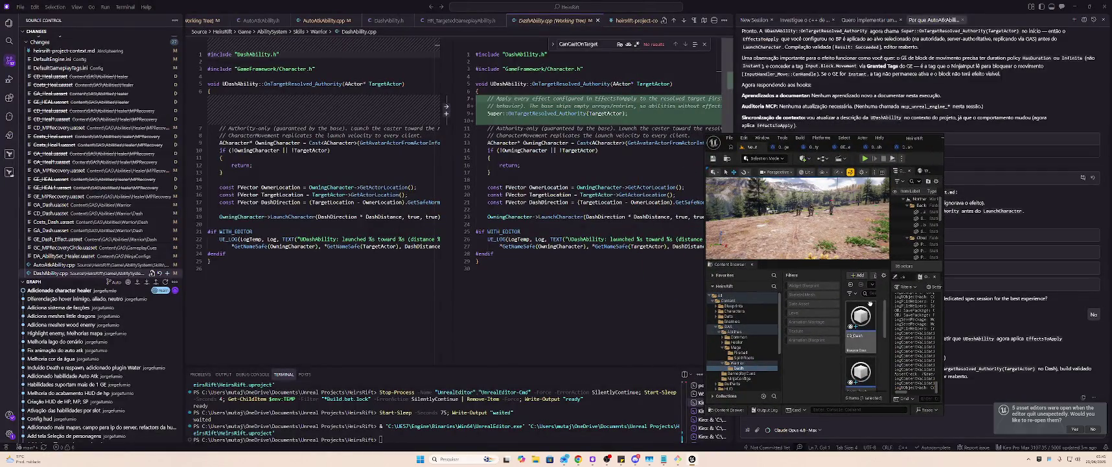
click(871, 302)
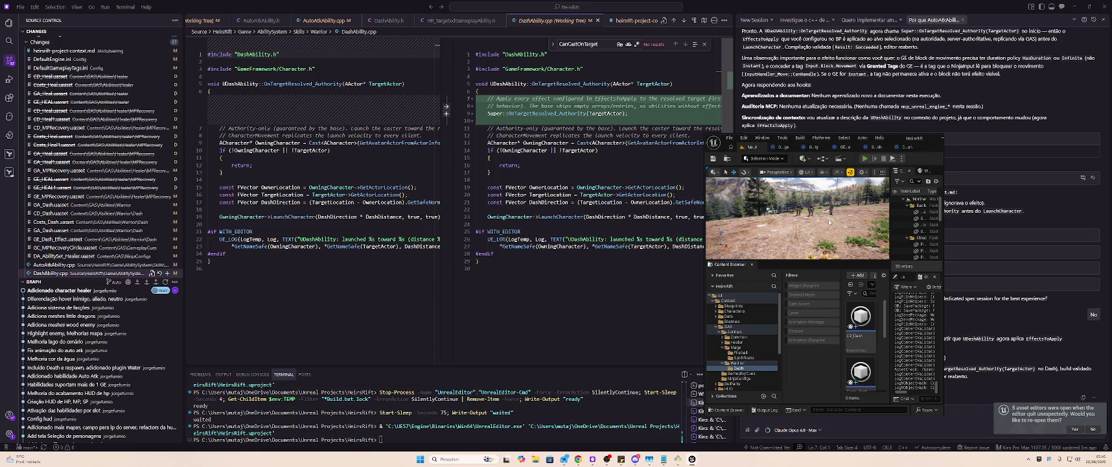
- Play-test the character's dash toward an enemy, stop the session and maximize the editor
key(alt+p)
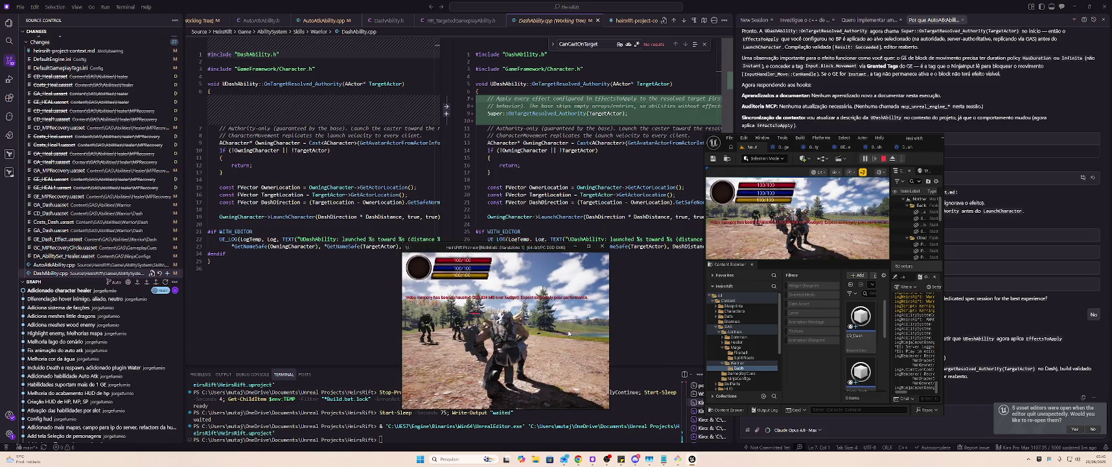
key(s)
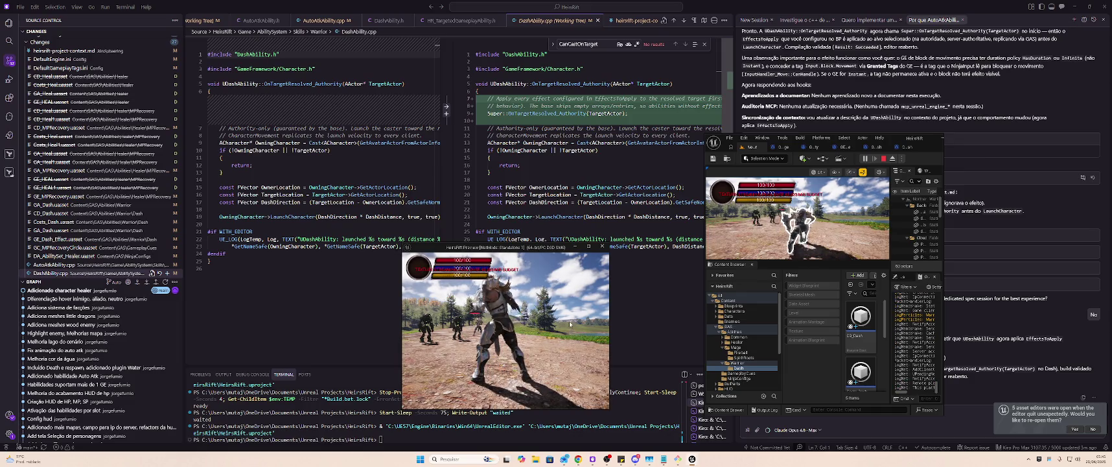
key(w)
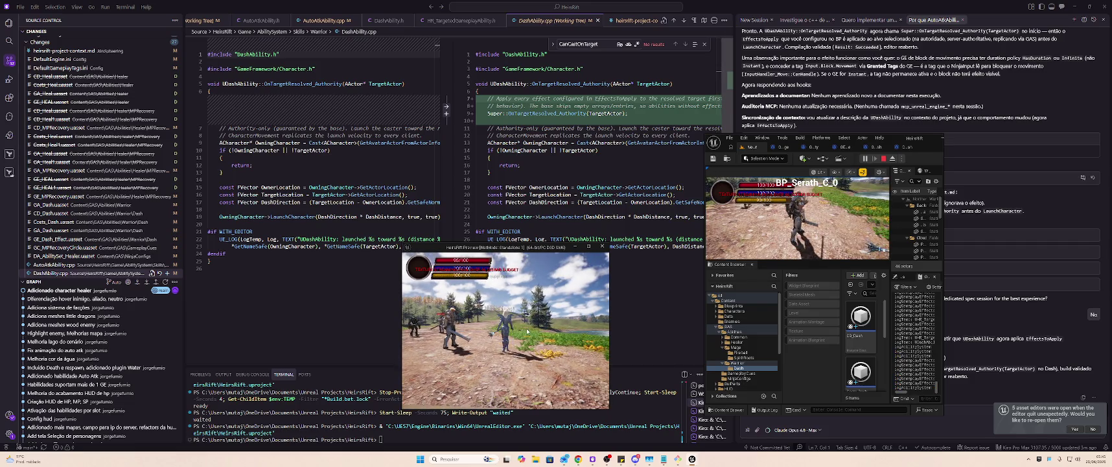
click(828, 240)
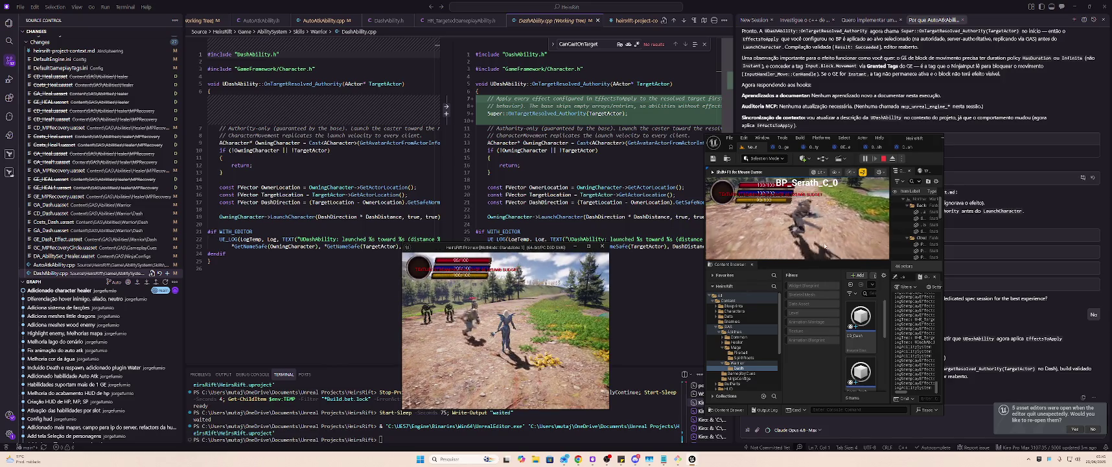
key(shift+F1)
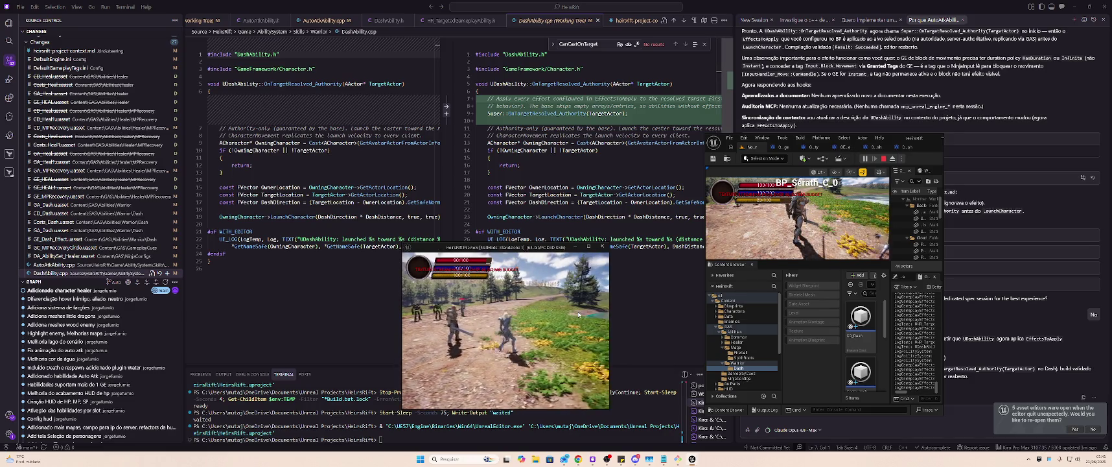
click(886, 158)
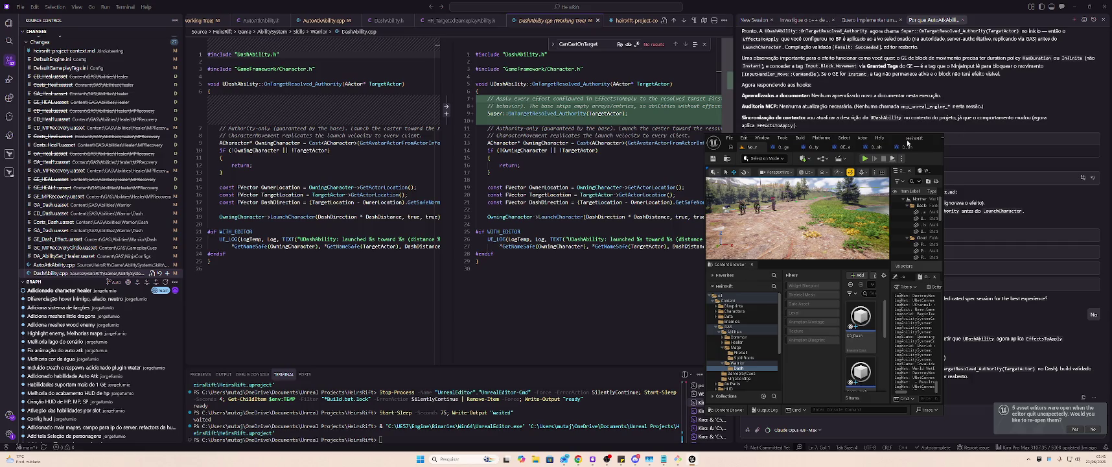
double_click(908, 142)
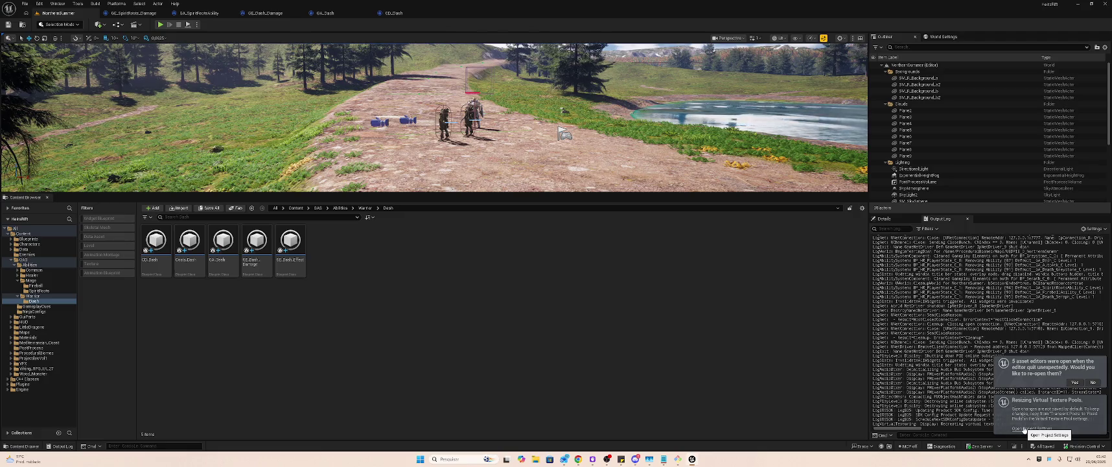
- Open the Project Settings suggested by the notification, close them, and return to the level editor
click(1024, 428)
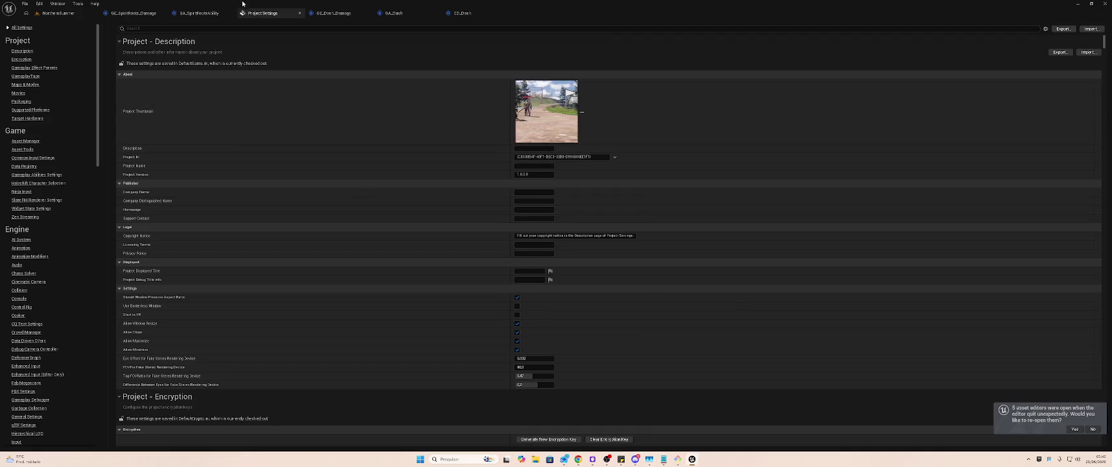
click(299, 13)
click(59, 13)
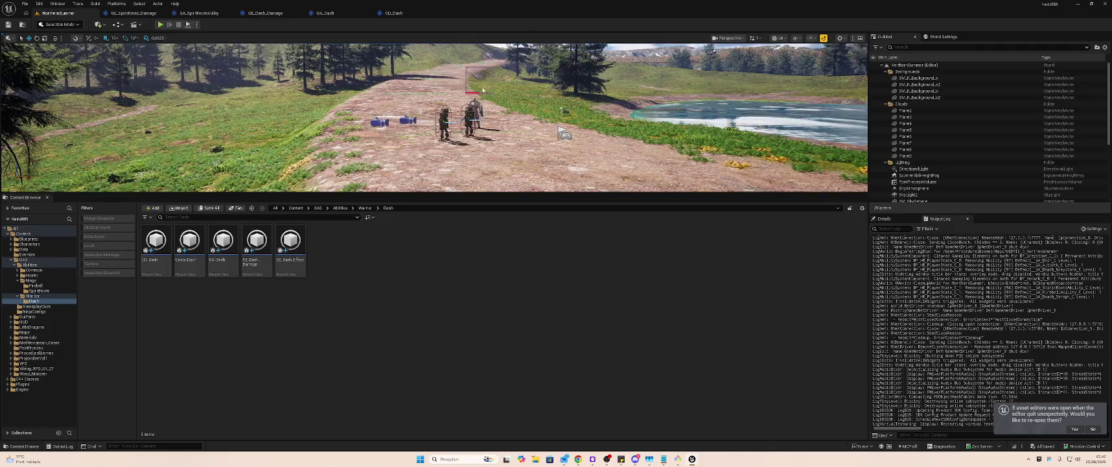
mouse_move(609, 4)
mouse_down()
mouse_move(609, 29)
mouse_move(878, 165)
mouse_move(883, 1)
mouse_up()
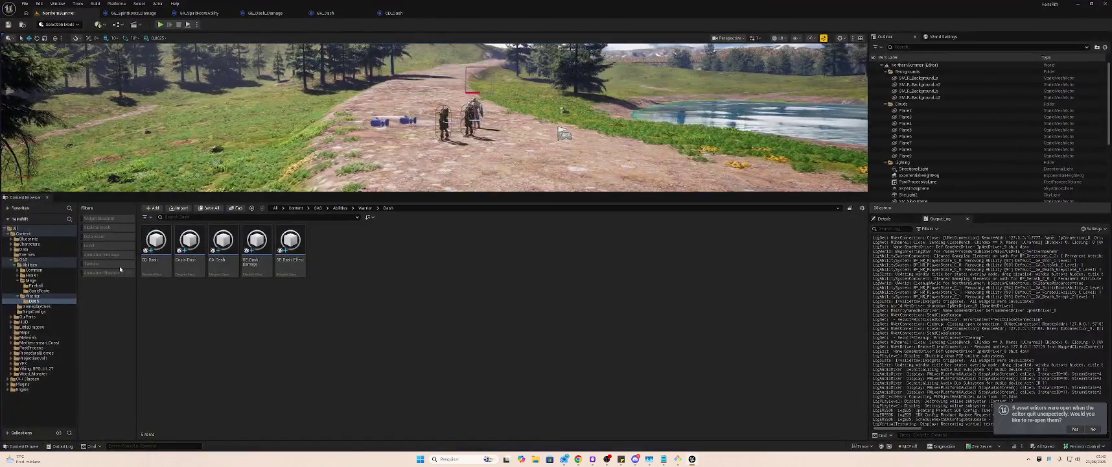
- Browse Healer's SPRecovery and MPRecovery folders, then open GC_SpiritRoots from GameplayCues
click(31, 275)
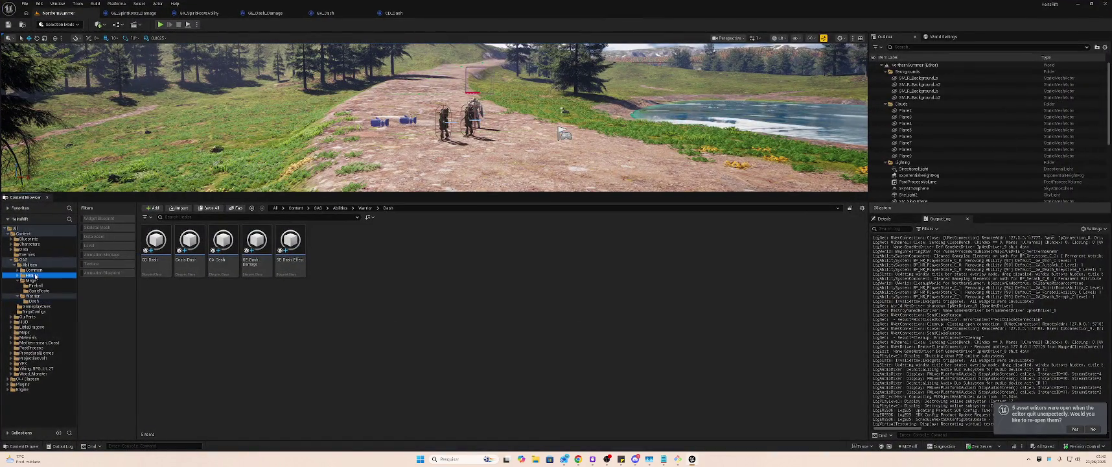
double_click(234, 242)
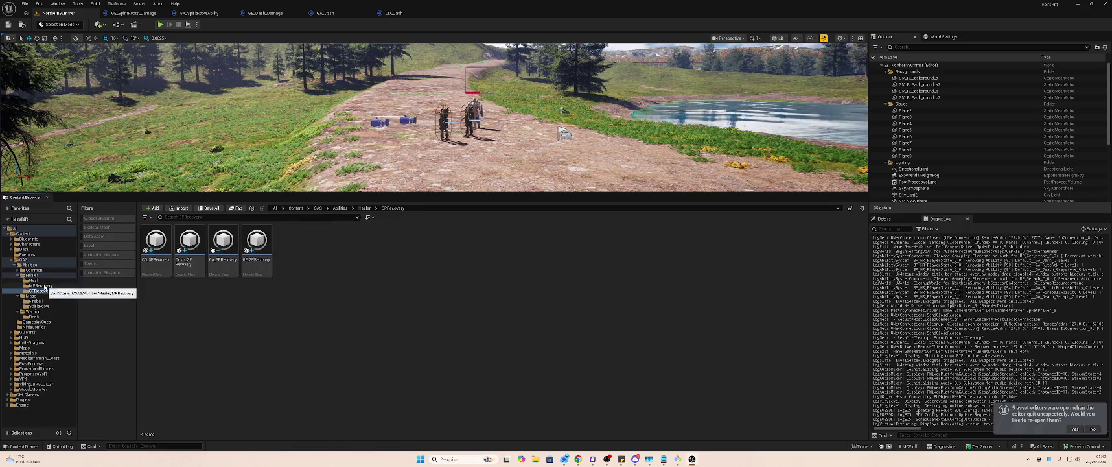
click(40, 285)
click(42, 291)
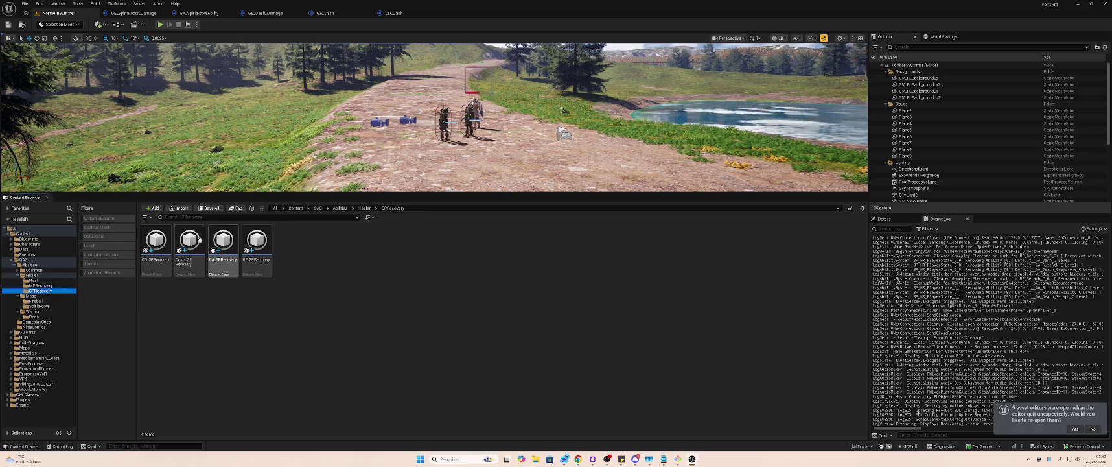
click(46, 322)
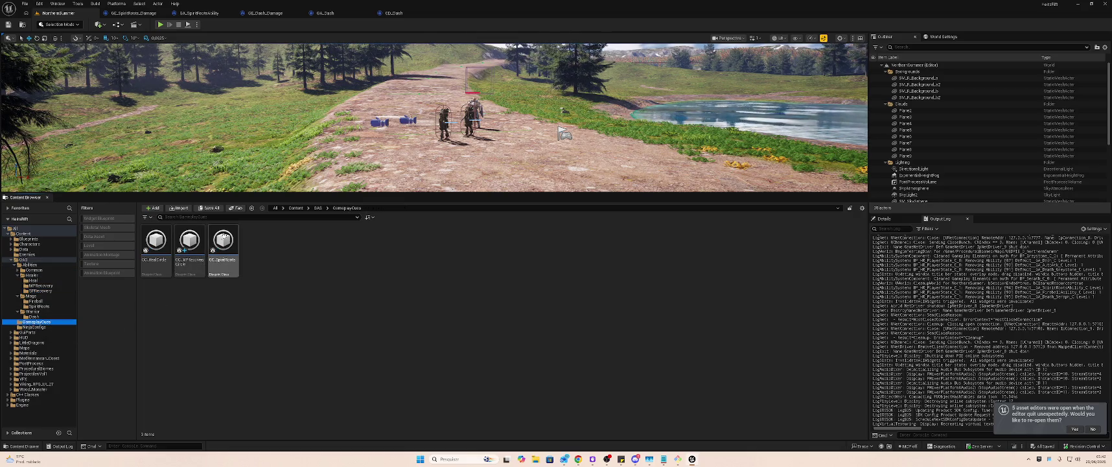
double_click(223, 246)
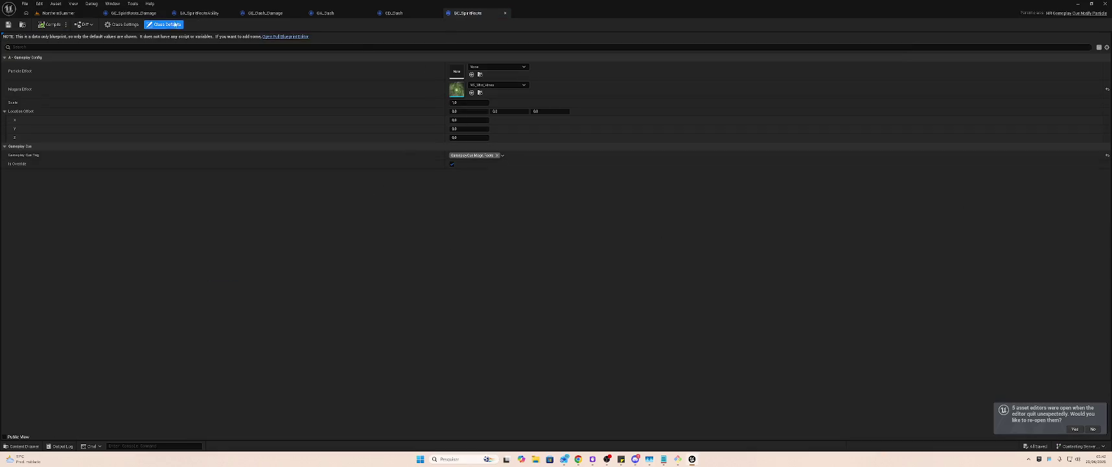
- Locate another recovery cue's particle effect in the Content Browser and enter the Niagara folder
click(56, 13)
click(190, 240)
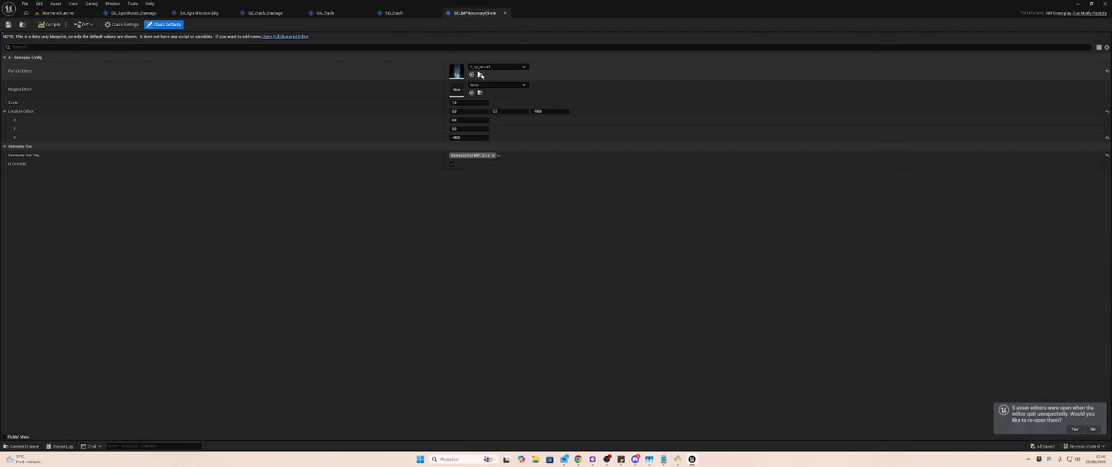
click(481, 76)
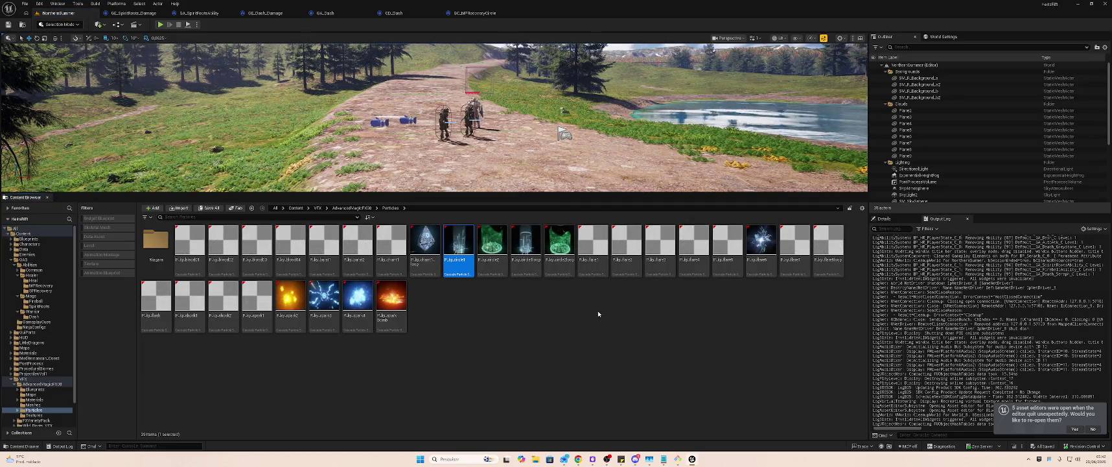
click(490, 312)
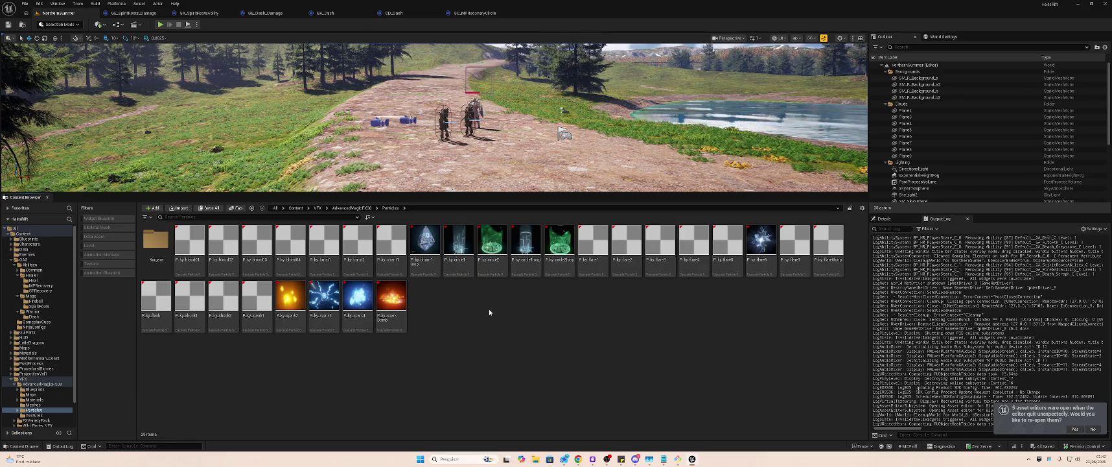
double_click(155, 241)
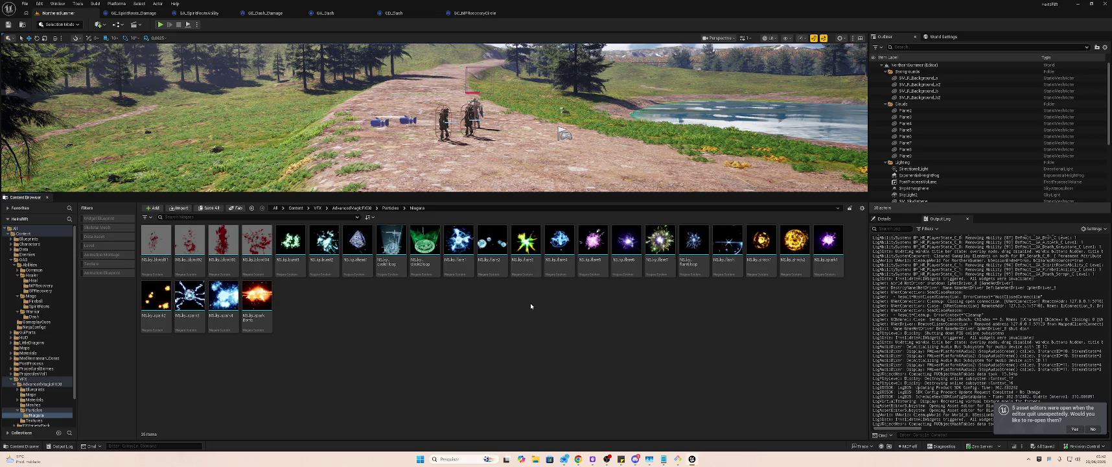
- Go back to the Particles folder and open P_ky_charm1 in Cascade
key(alt+Left)
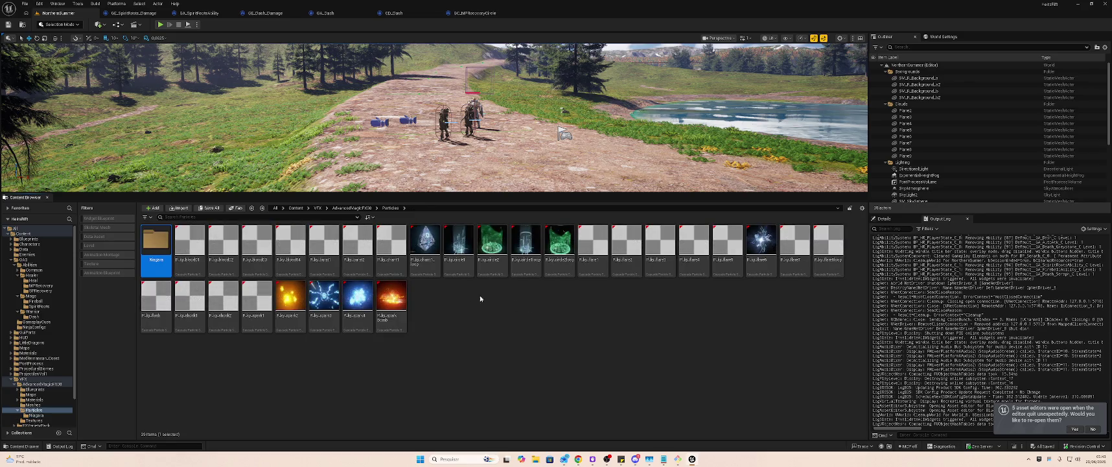
click(401, 245)
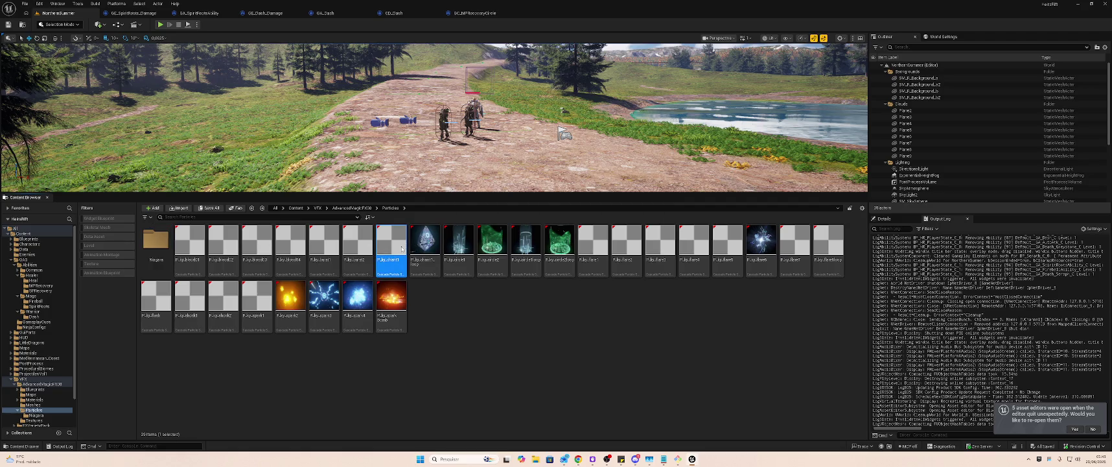
double_click(401, 248)
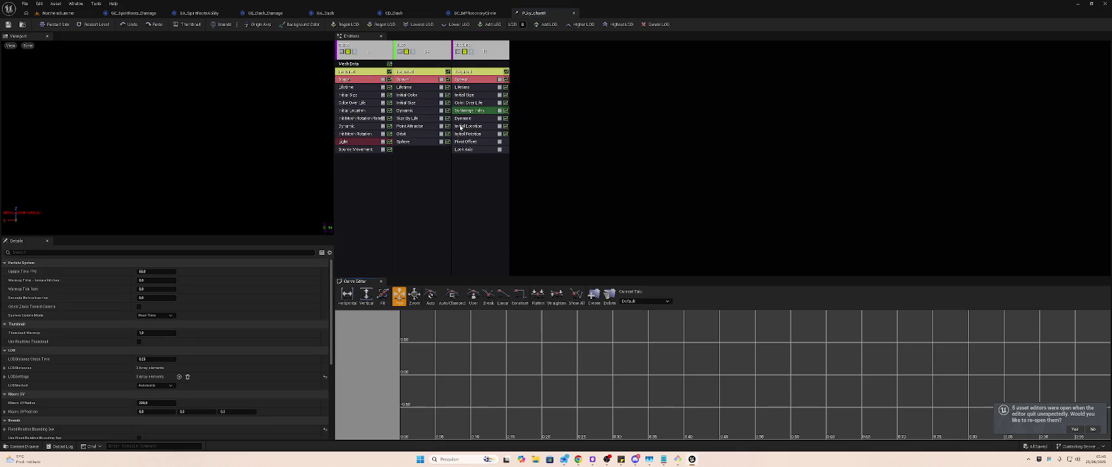
- Close P_ky_charm1 and preview the NS_ky_shock2 Niagara system from the Niagara subfolder
click(574, 13)
click(46, 12)
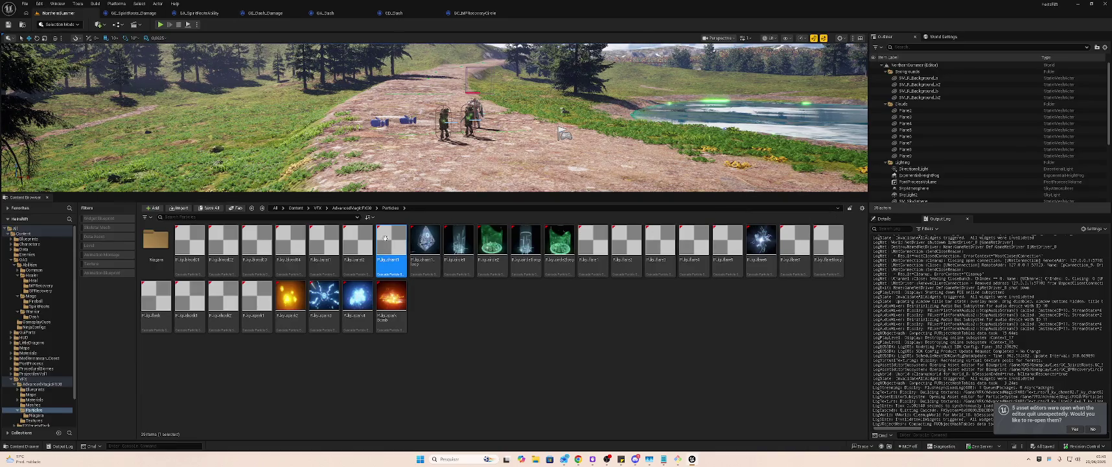
click(360, 245)
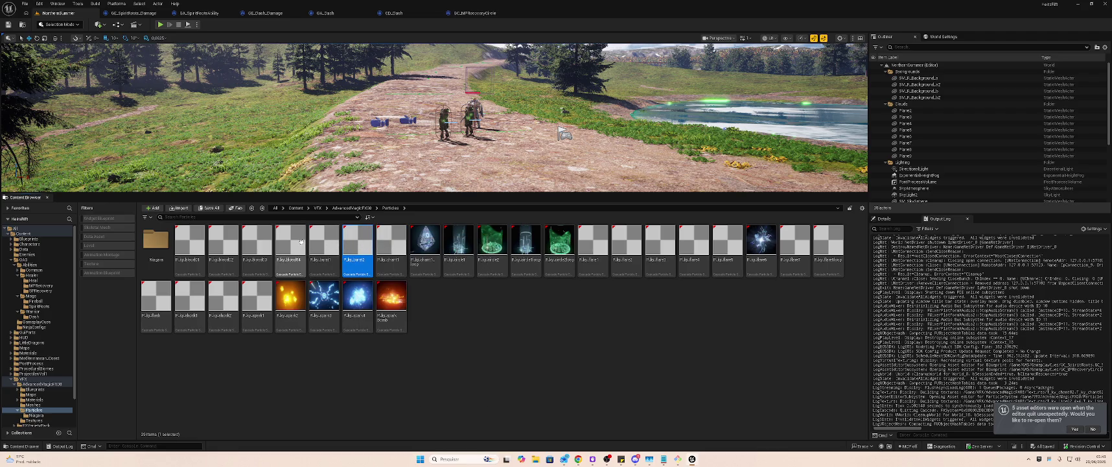
double_click(156, 240)
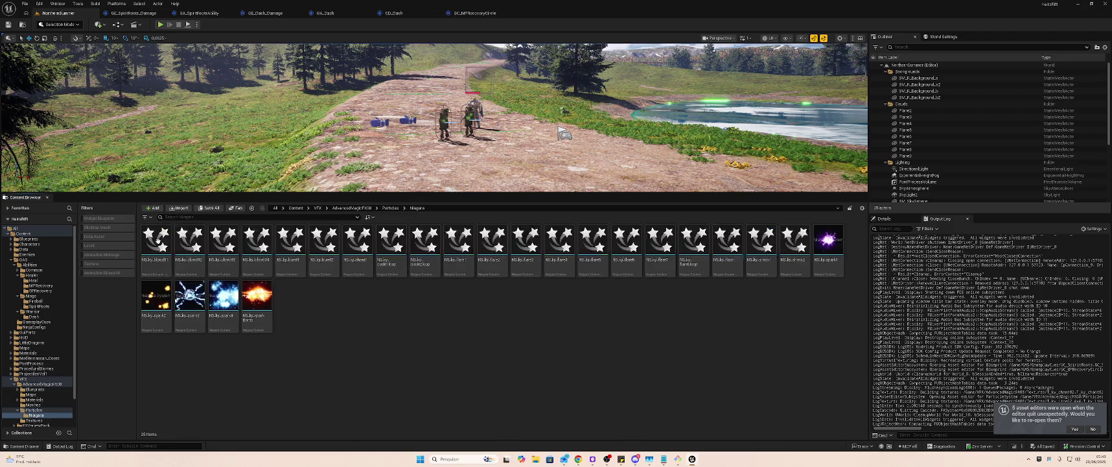
click(795, 241)
double_click(795, 241)
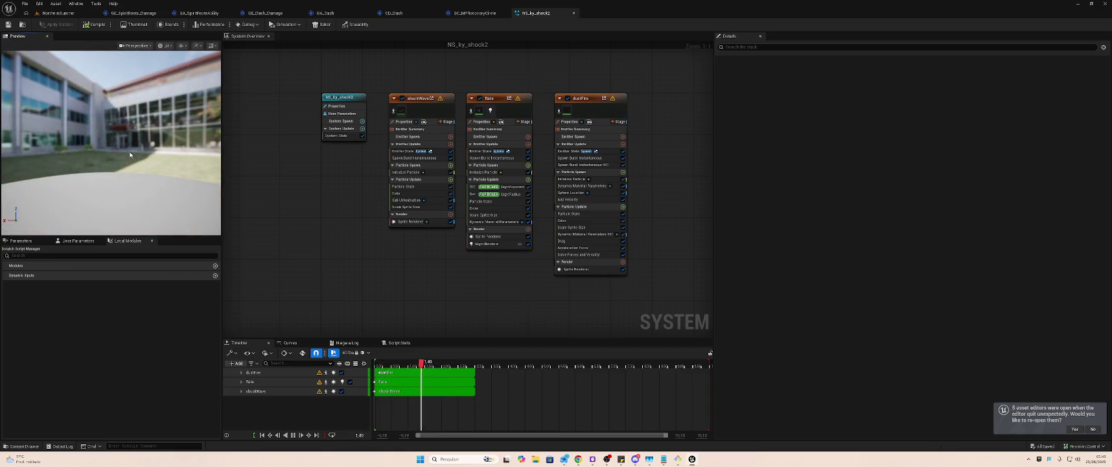
click(65, 14)
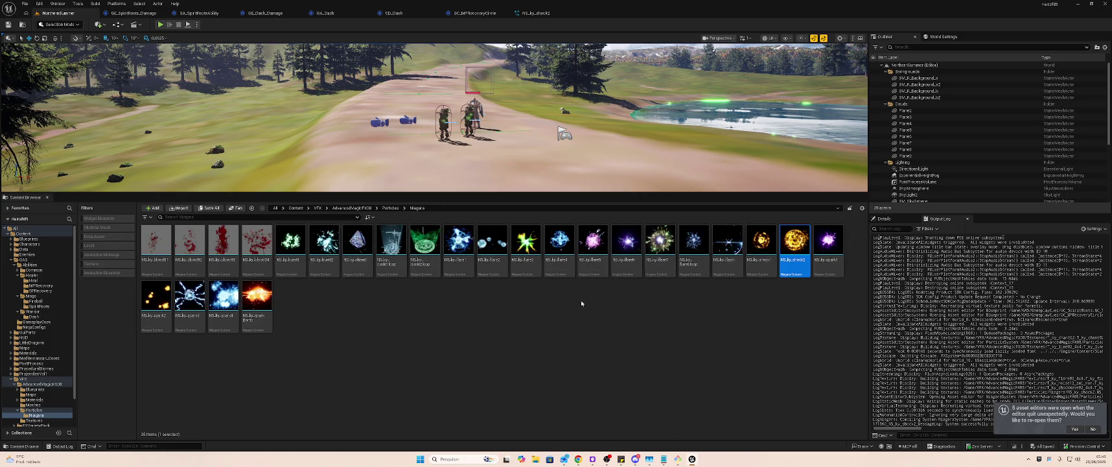
- Preview the green P_ky_circle2 effect in the Particles folder and duplicate it
key(alt+Left)
click(489, 240)
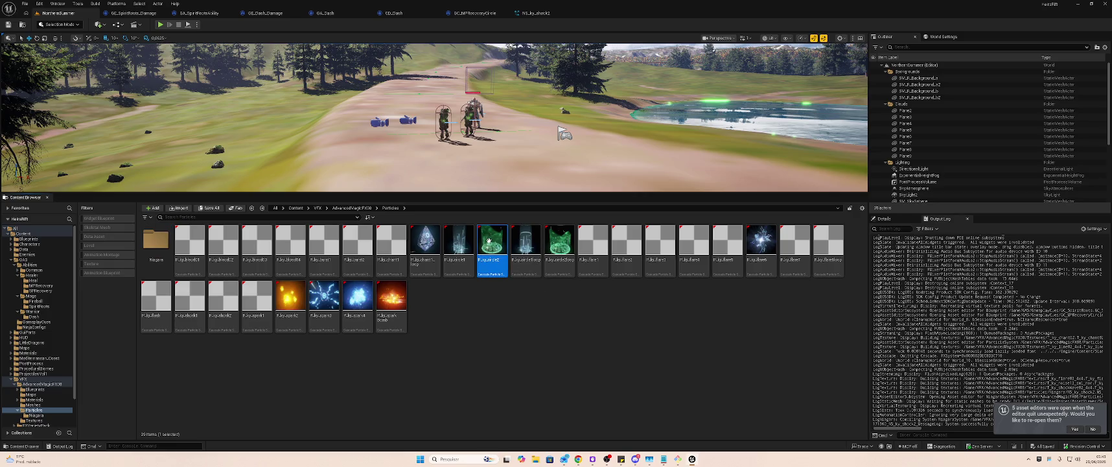
double_click(488, 243)
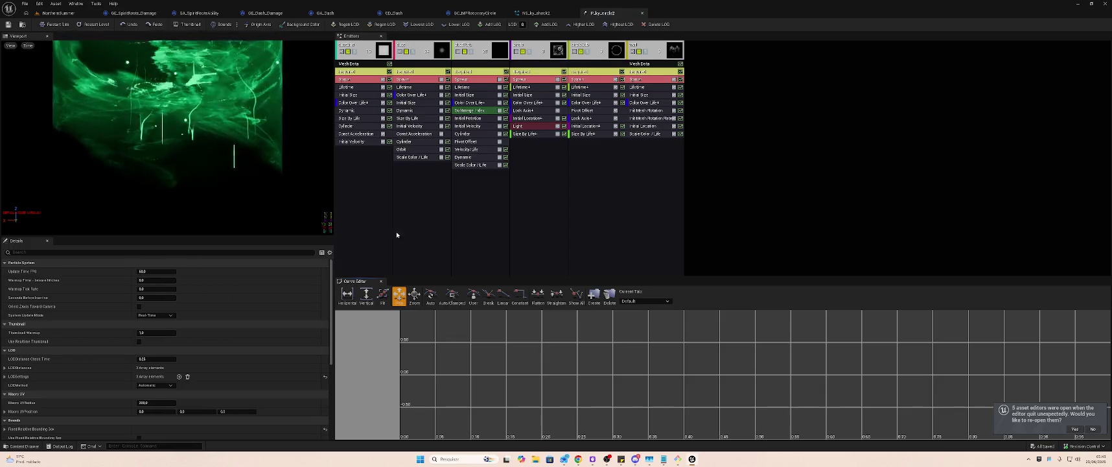
click(57, 13)
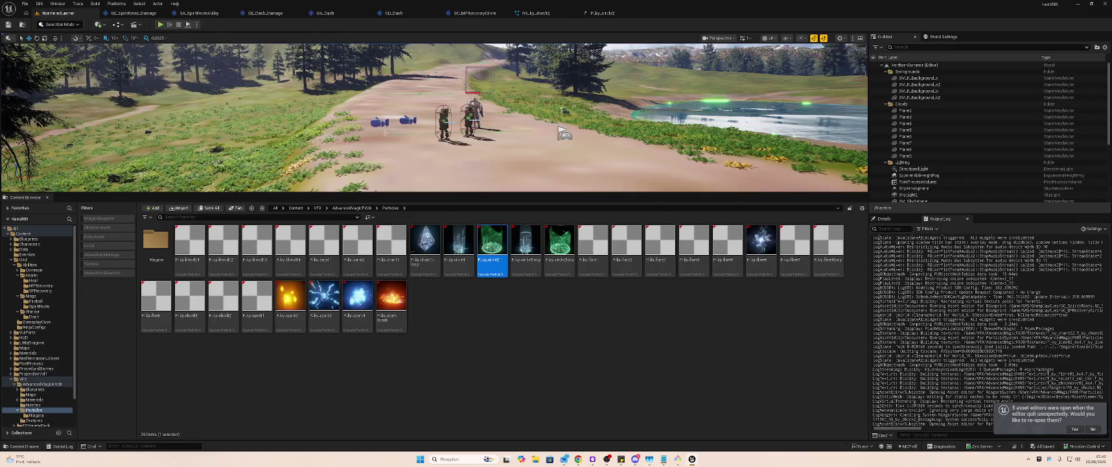
click(547, 305)
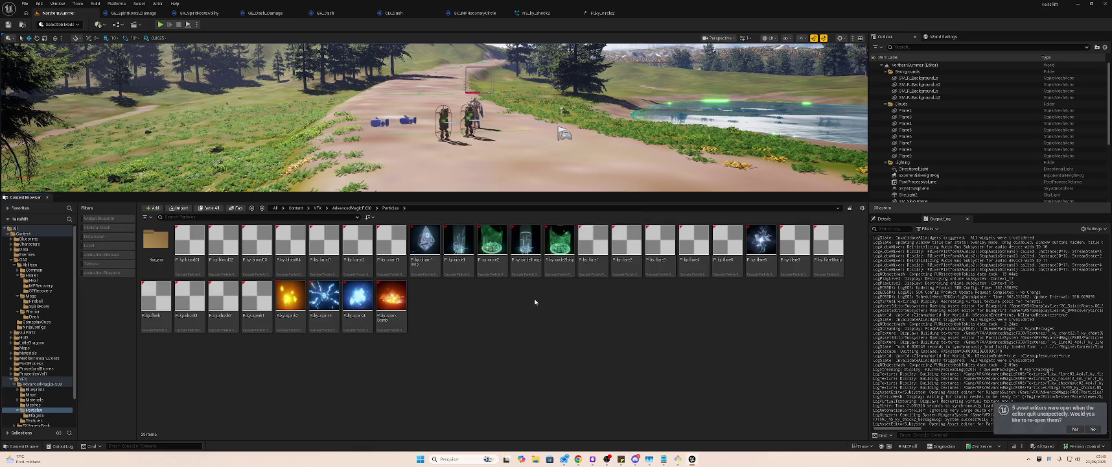
key(ctrl+v)
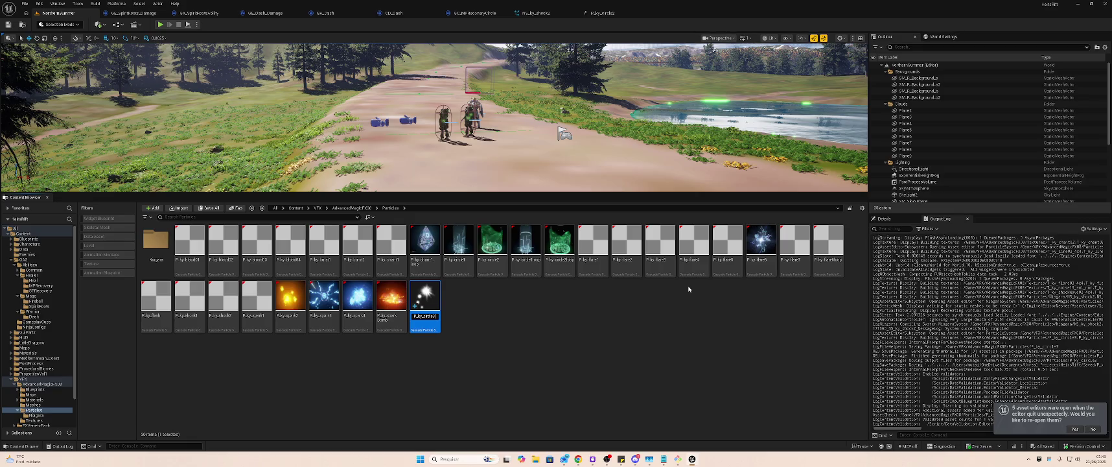
- Name the copy P_ky_circle3 and inspect each emitter's colour settings
key(Return)
key(Return)
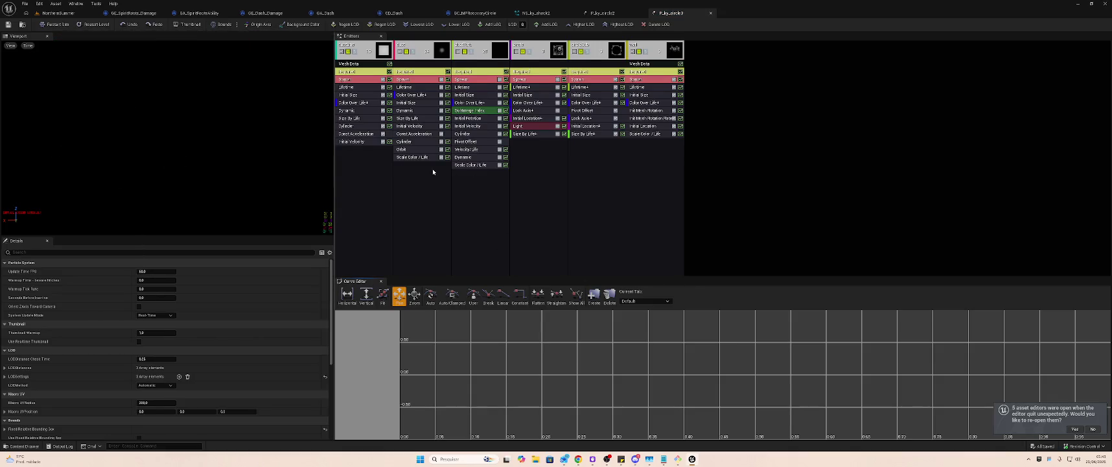
scroll(212, 301, down, 5)
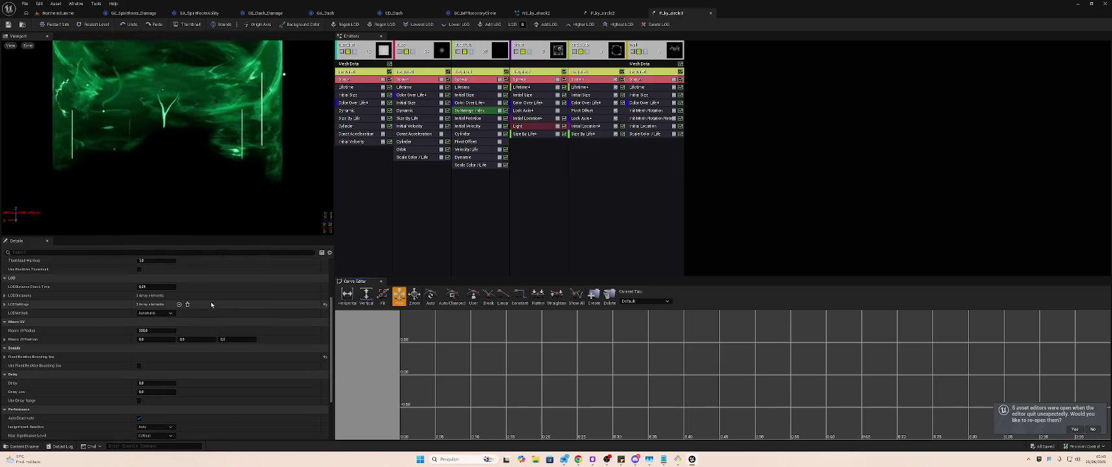
scroll(209, 300, up, 5)
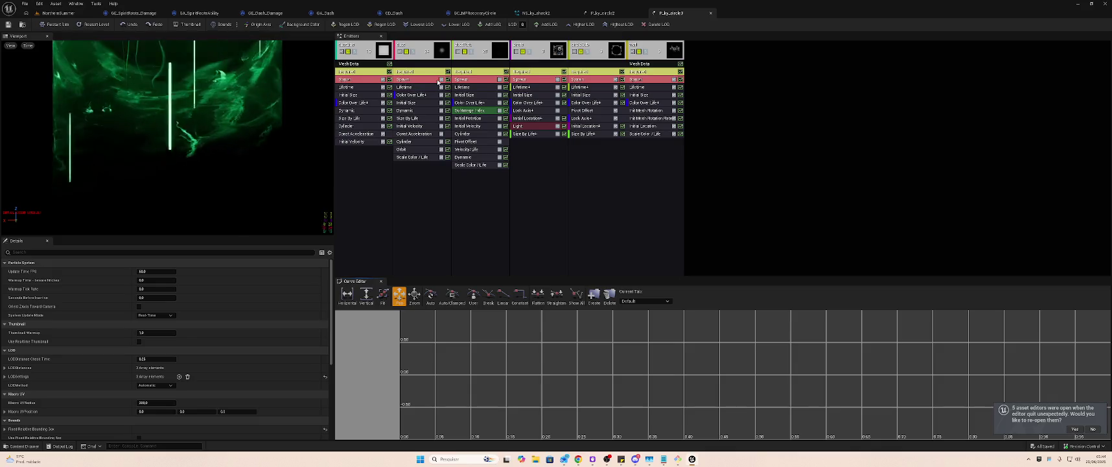
click(358, 103)
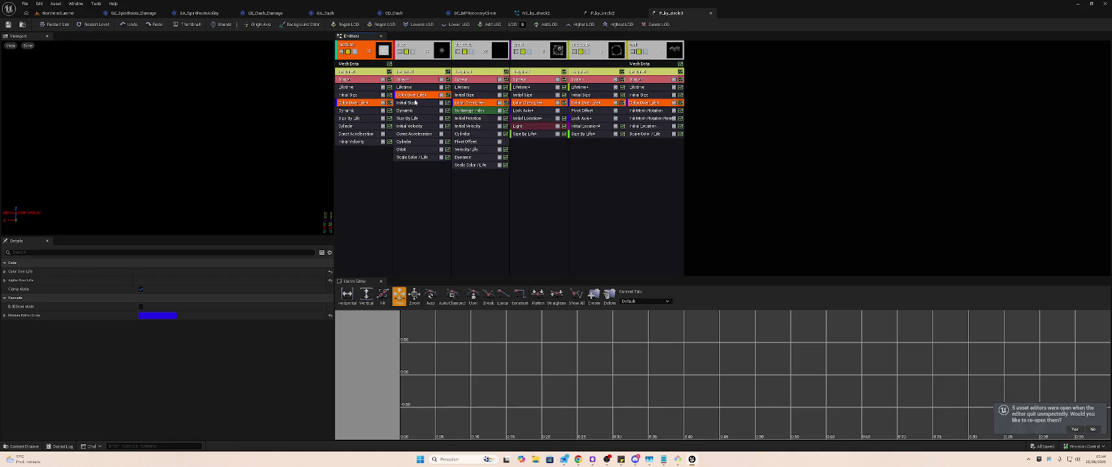
click(419, 97)
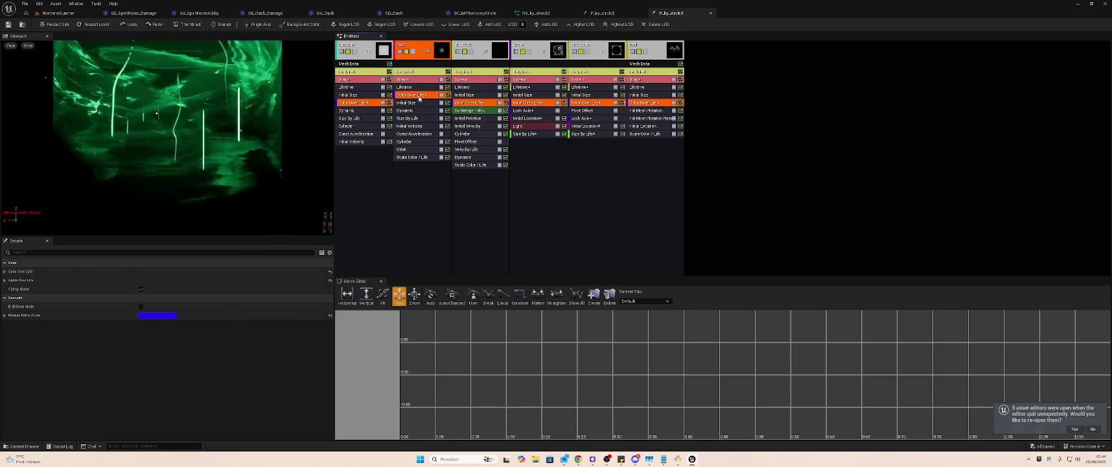
click(481, 104)
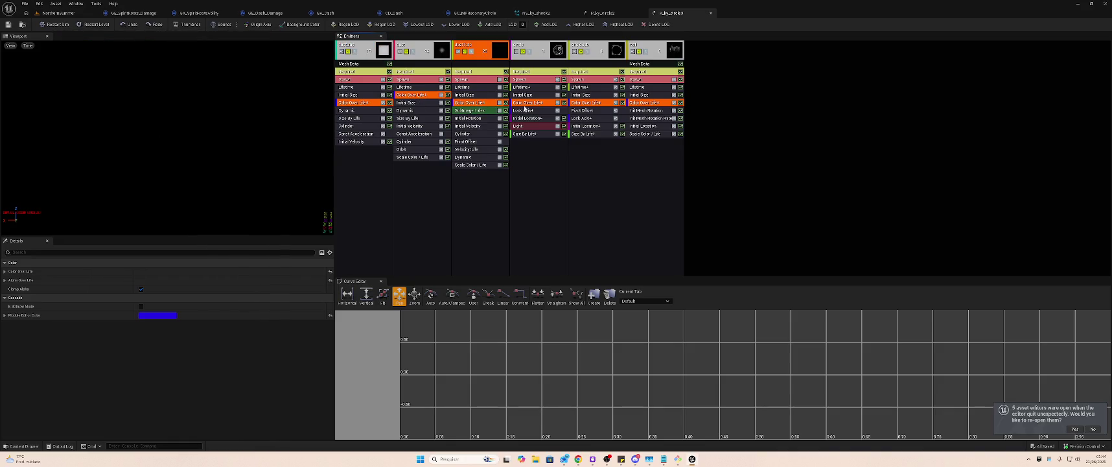
click(557, 111)
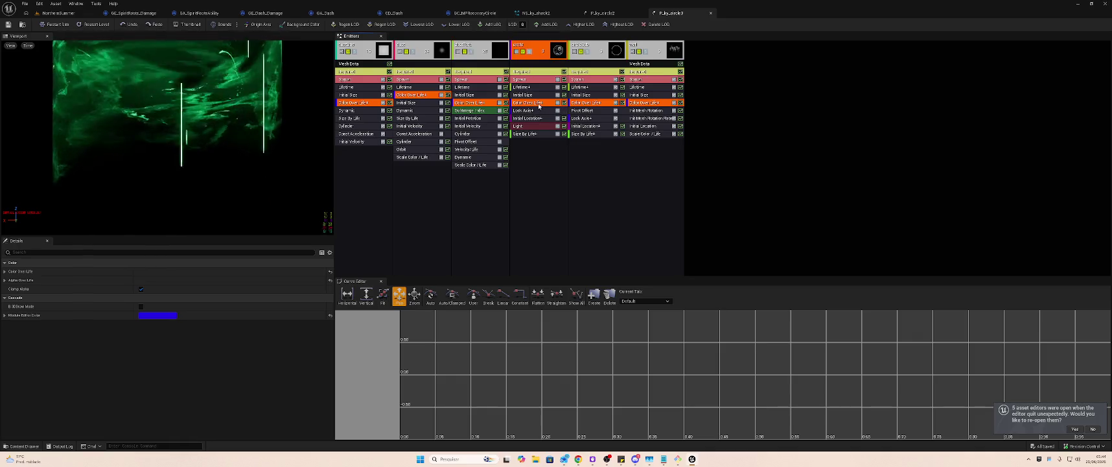
click(593, 105)
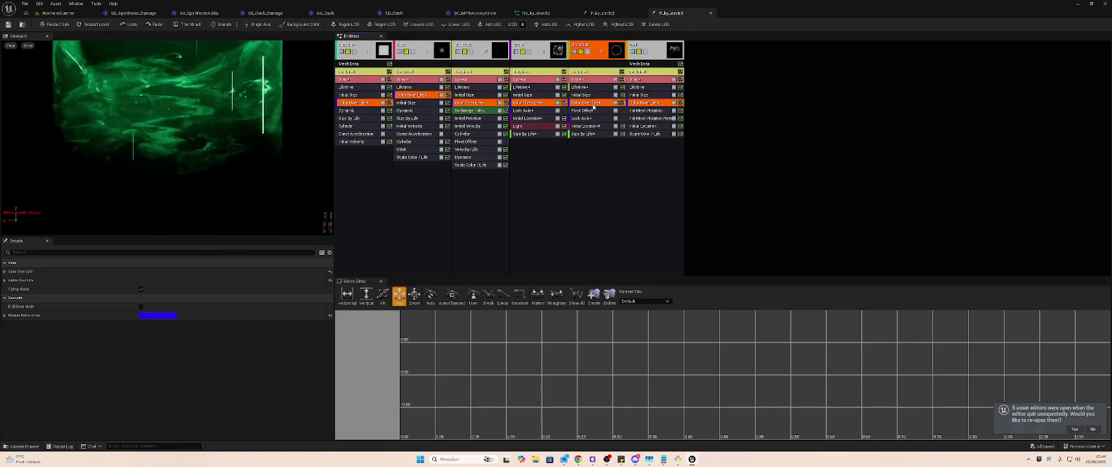
click(641, 107)
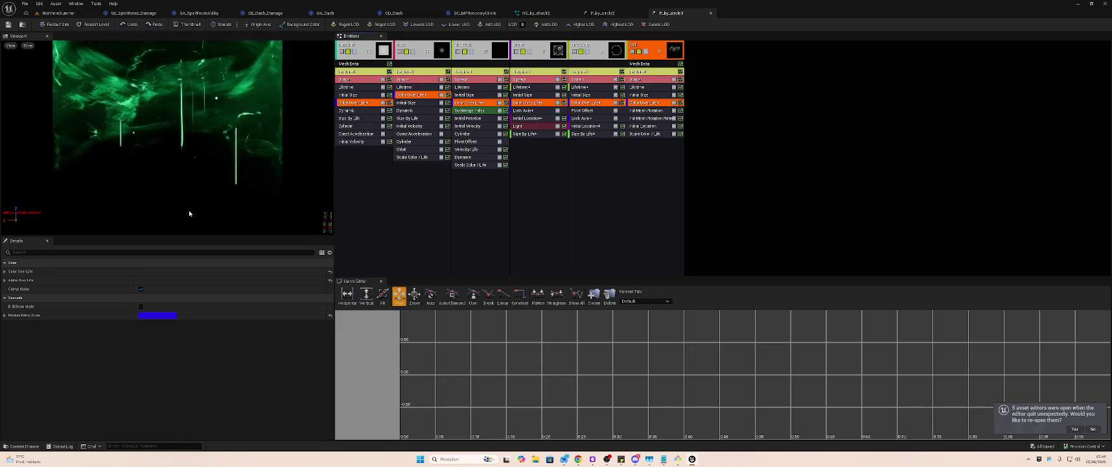
- Try new Module Editor Color values on the wall emitter, ending with R 255 and B 0
click(4, 315)
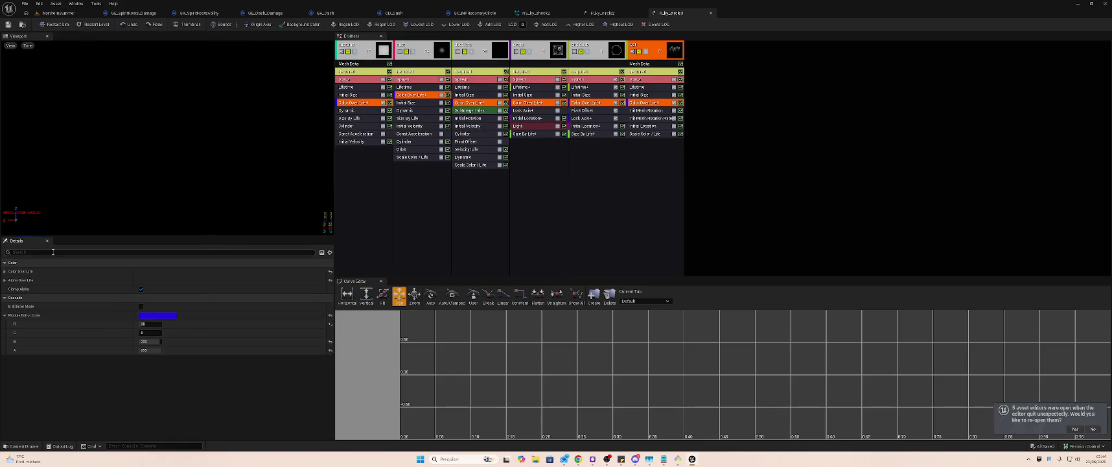
drag(156, 342, 104, 342)
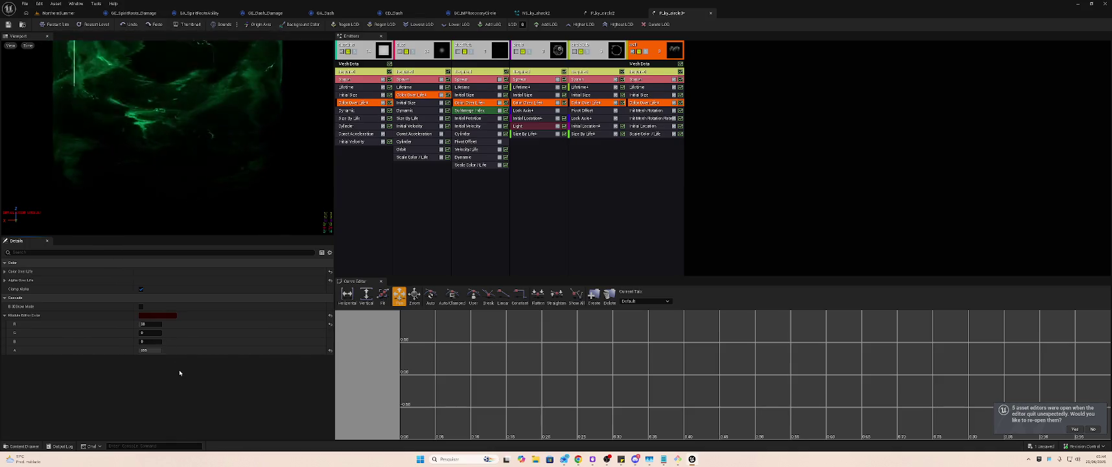
key(ctrl+z)
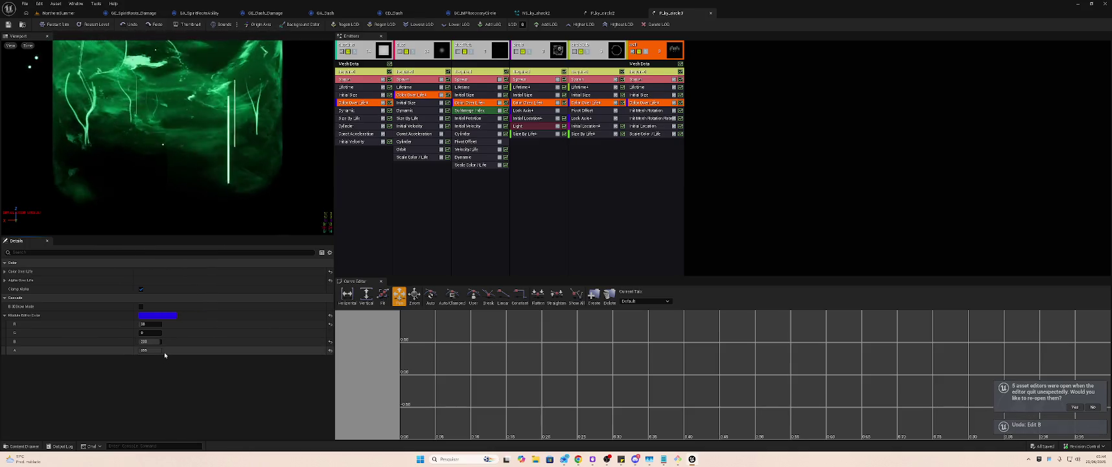
click(154, 334)
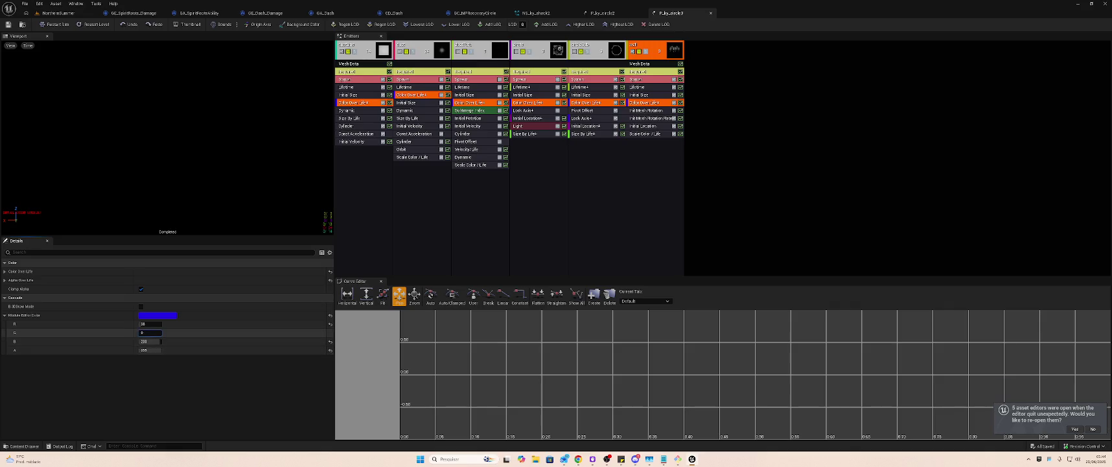
text(255)
key(Return)
click(150, 323)
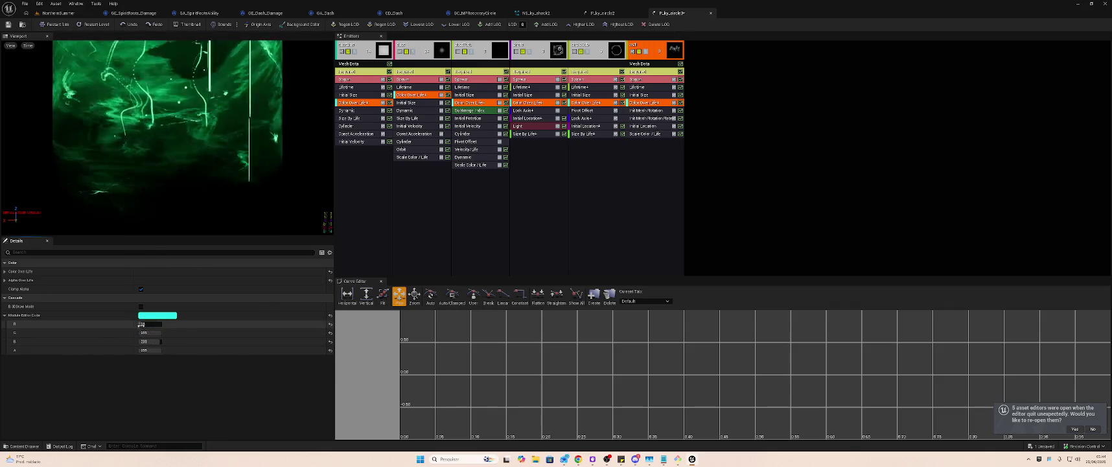
text(255)
key(Return)
click(150, 341)
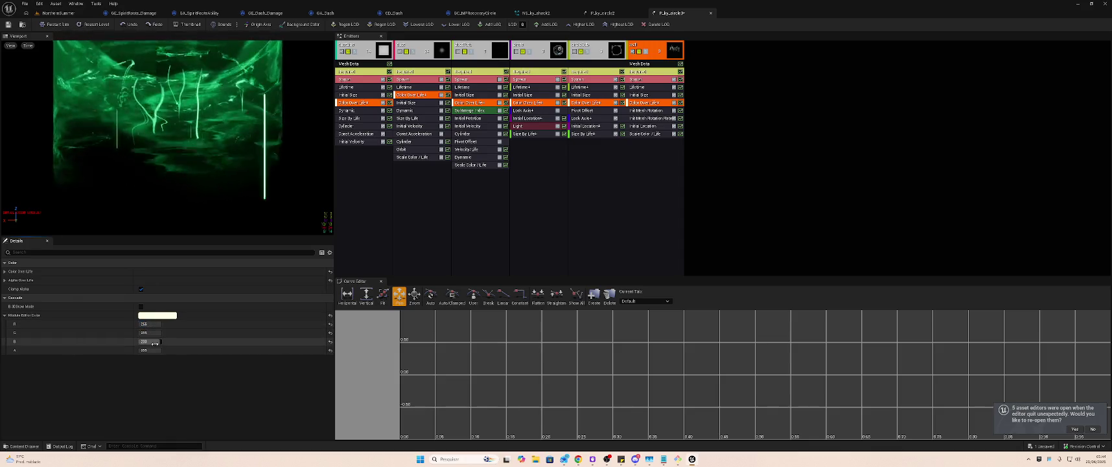
text(0)
key(Return)
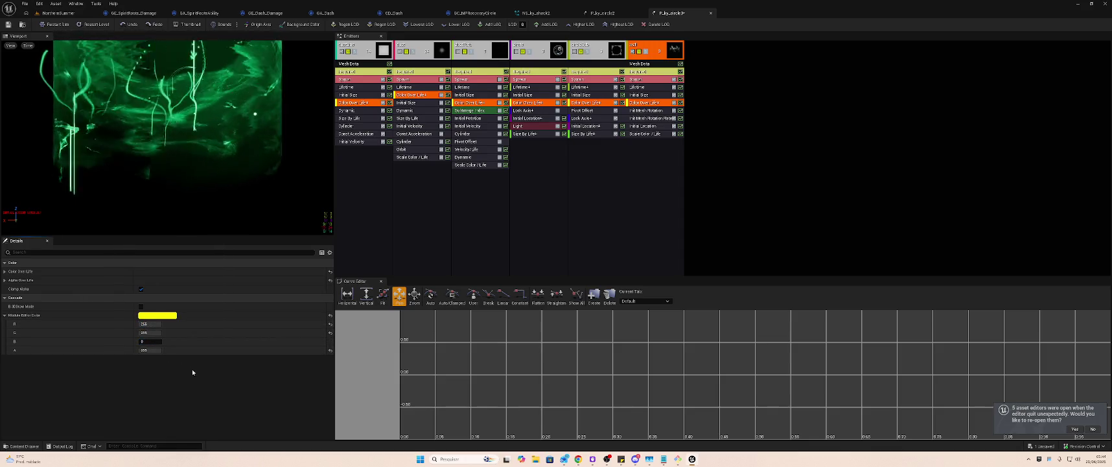
- Undo the colour edits and return to the NorthernSummer level view
key(ctrl+z)
key(ctrl+z)
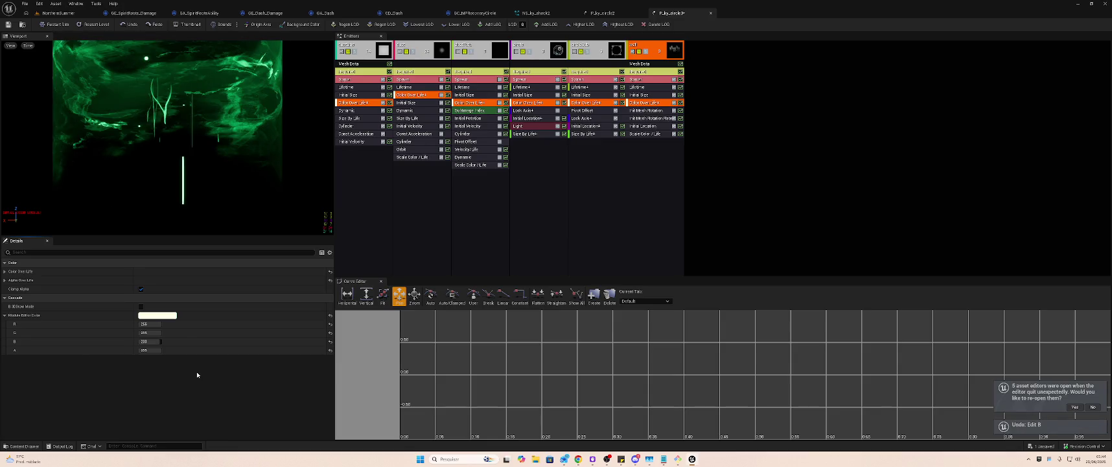
key(ctrl+z)
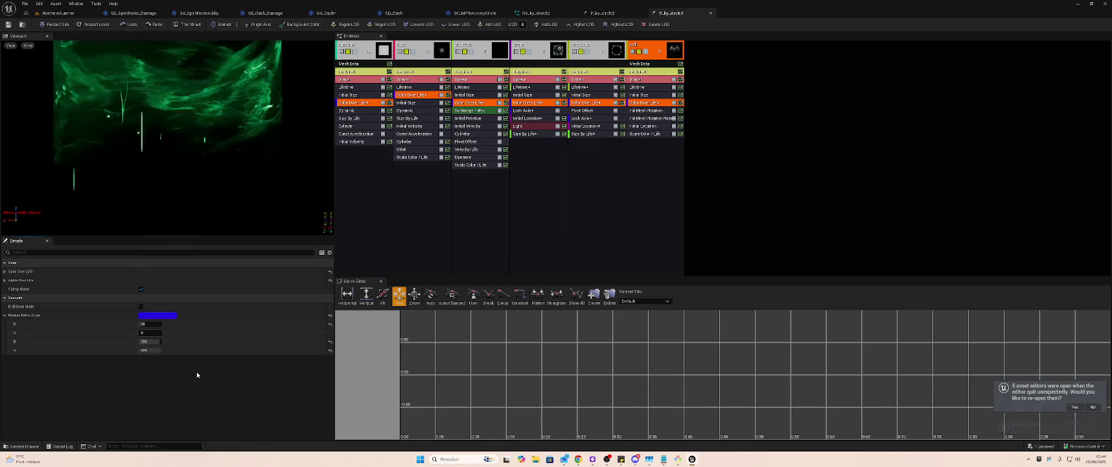
key(ctrl+z)
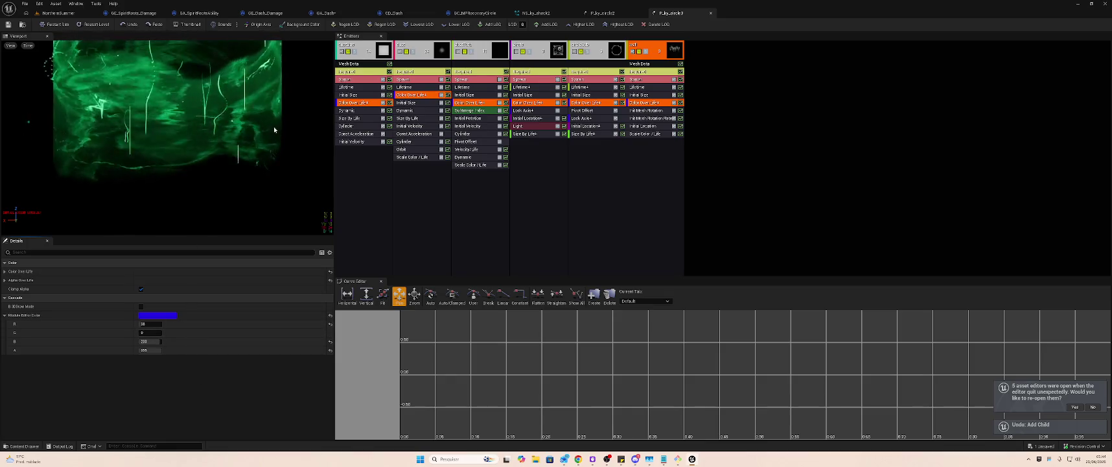
click(59, 13)
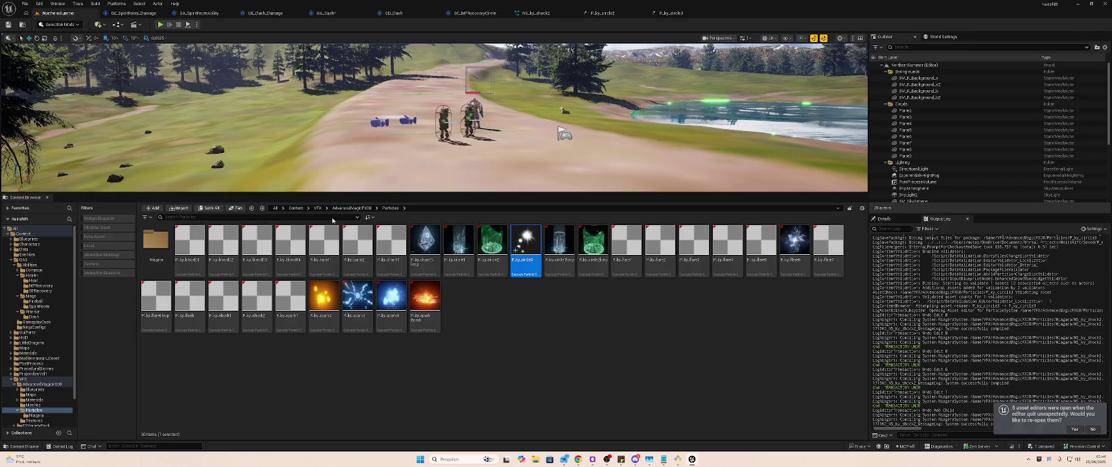
- Redo the undone edits and bring the P_ky_circle3 Cascade editor back
click(572, 343)
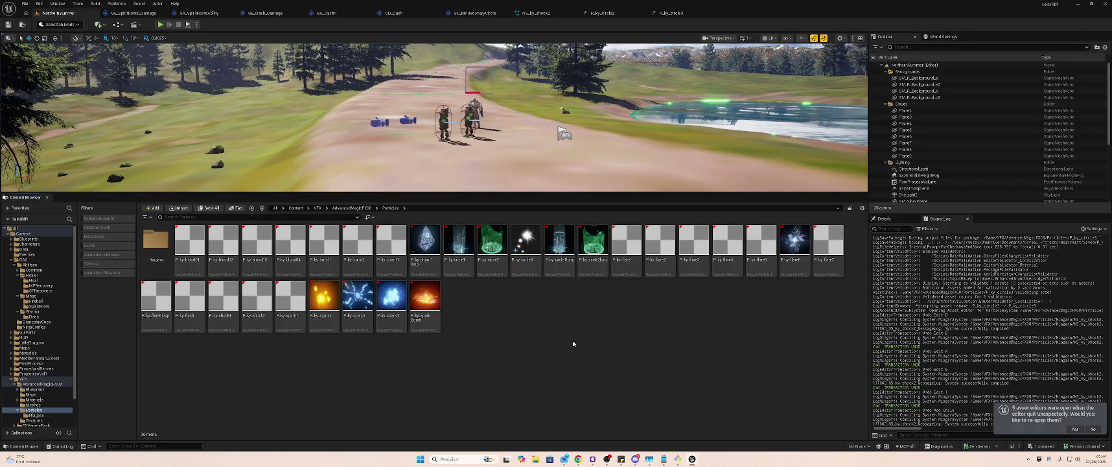
key(ctrl+y)
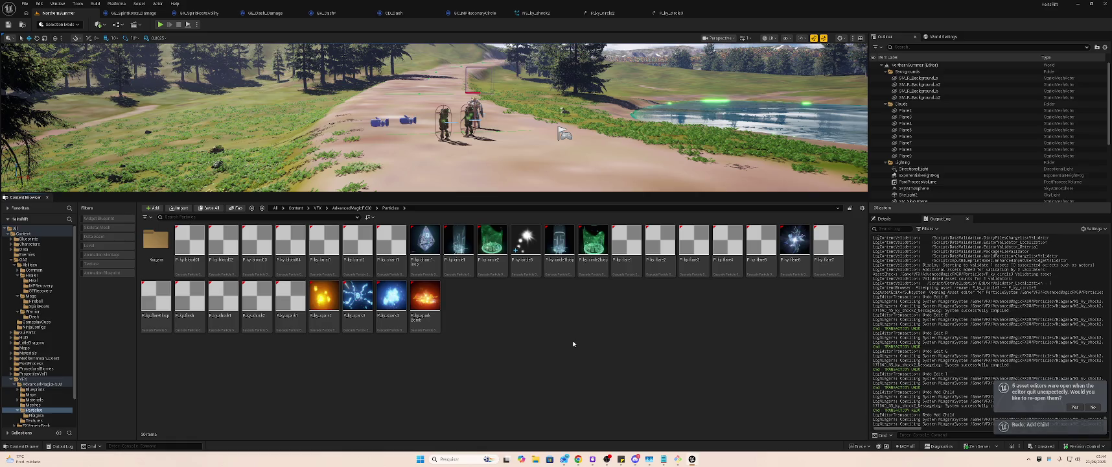
key(ctrl+y)
key(ctrl+y)
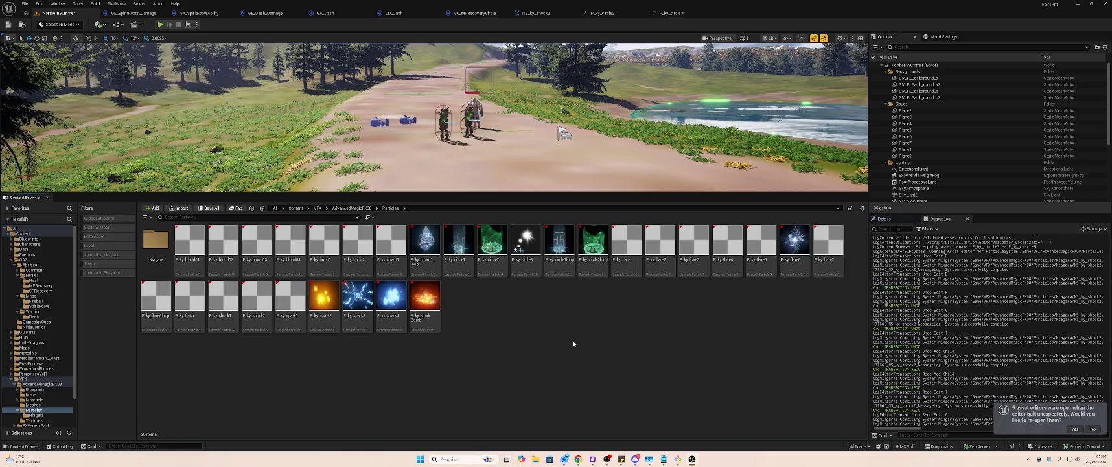
key(ctrl+y)
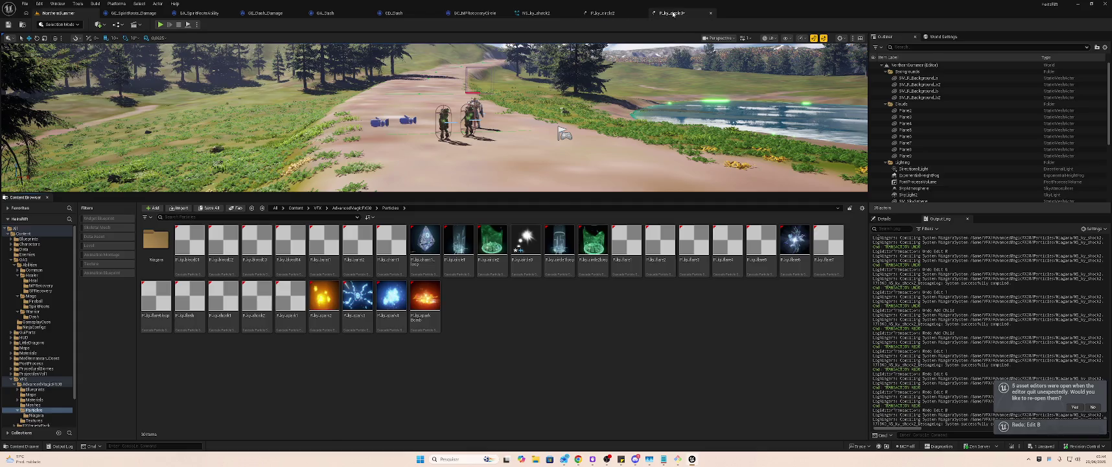
click(673, 13)
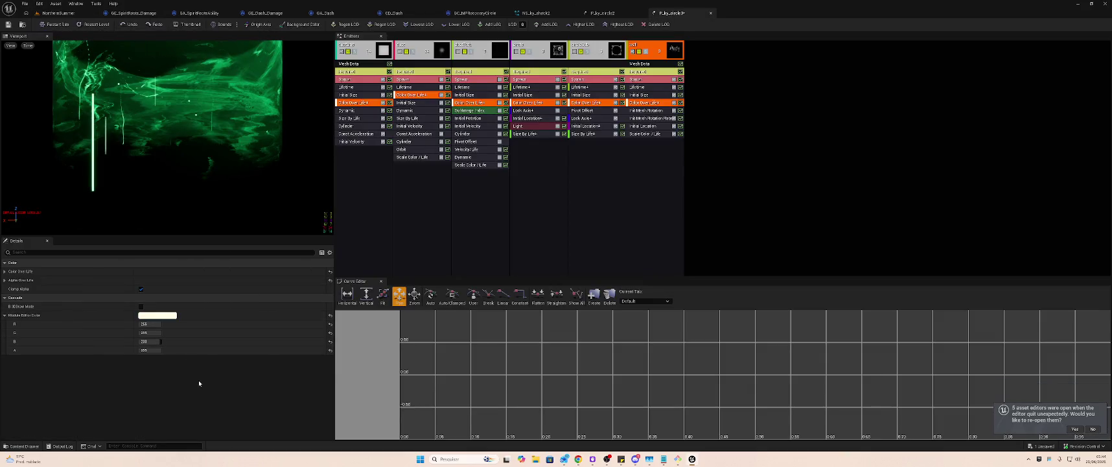
key(ctrl+z)
key(ctrl+z)
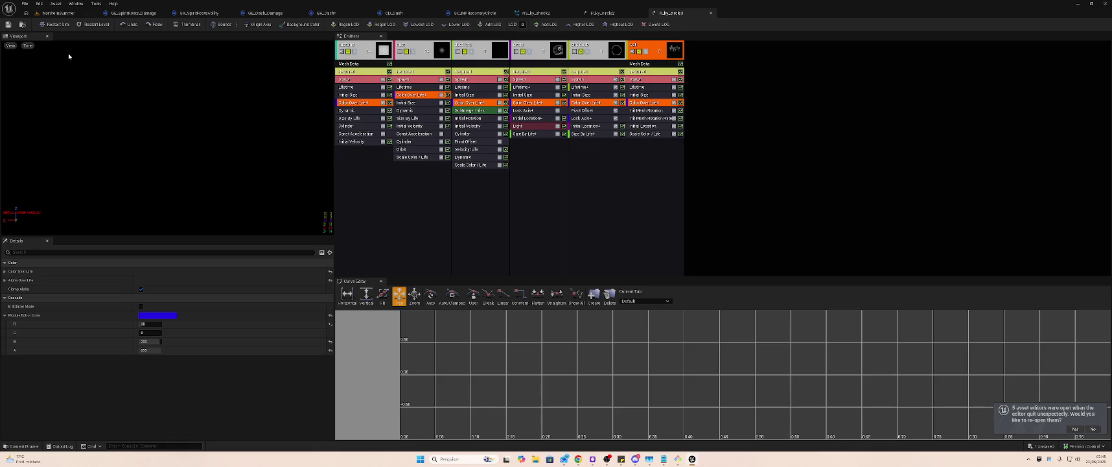
key(ctrl+y)
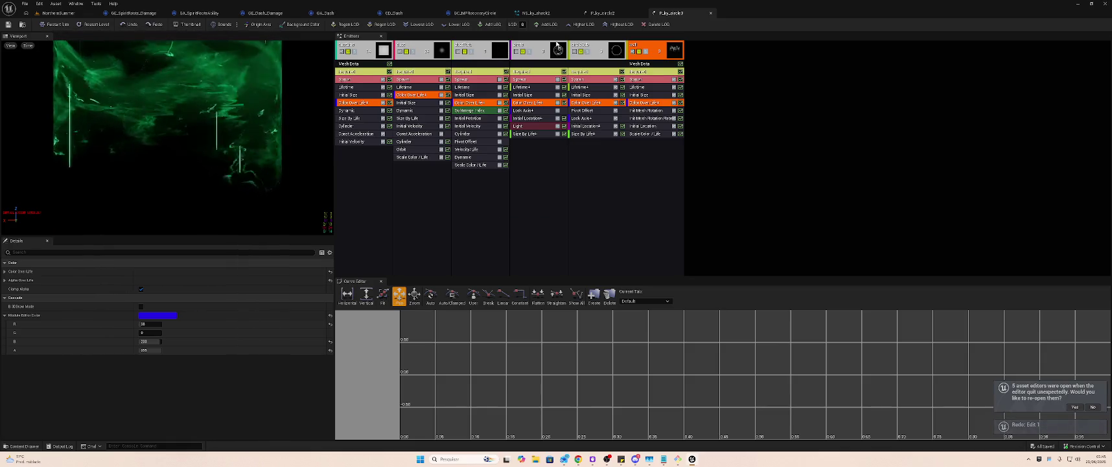
- Inspect the properties of each emitter: dustLine, dust, dustTrails, spark, circle, circleSub and wall
click(556, 45)
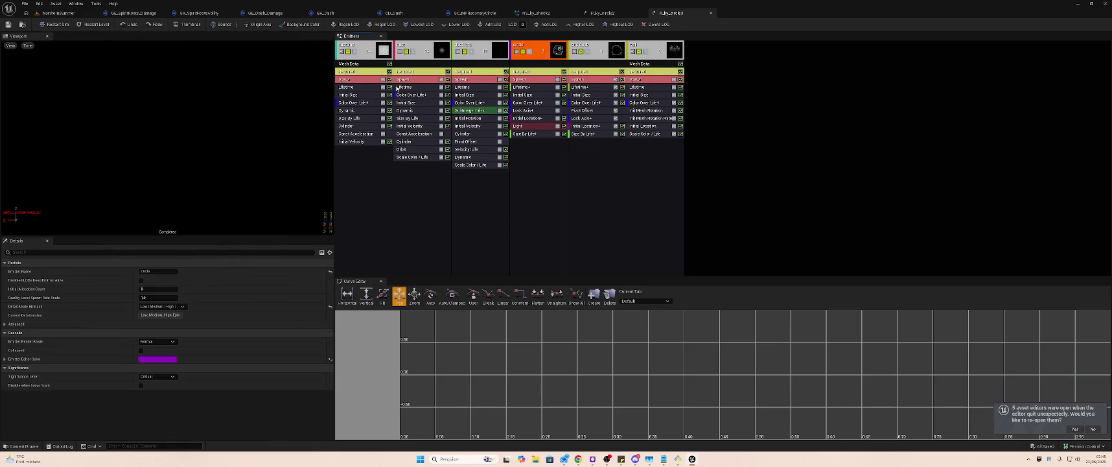
click(365, 50)
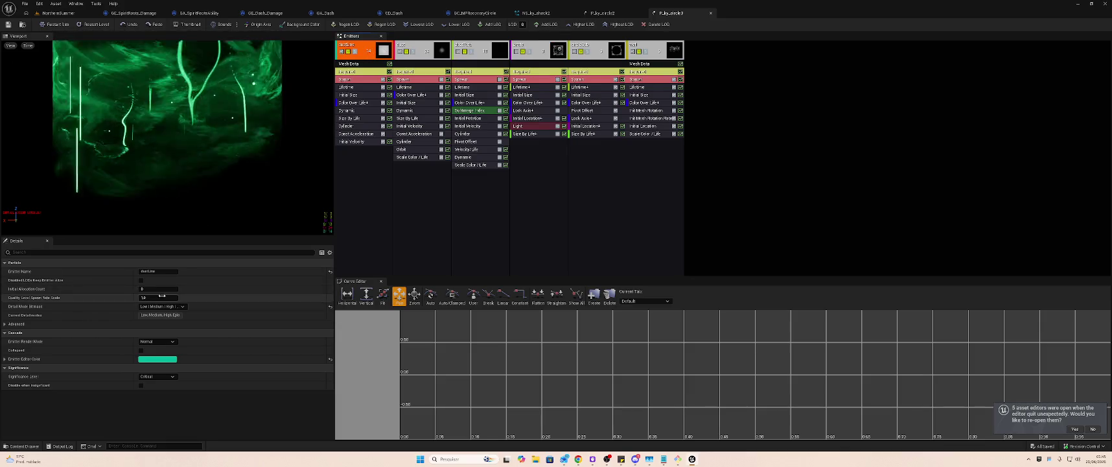
click(418, 47)
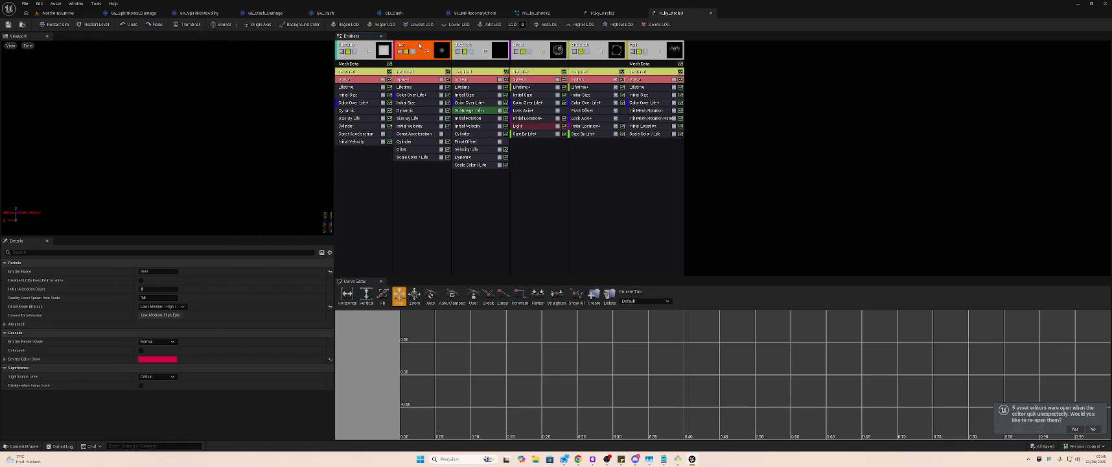
click(484, 45)
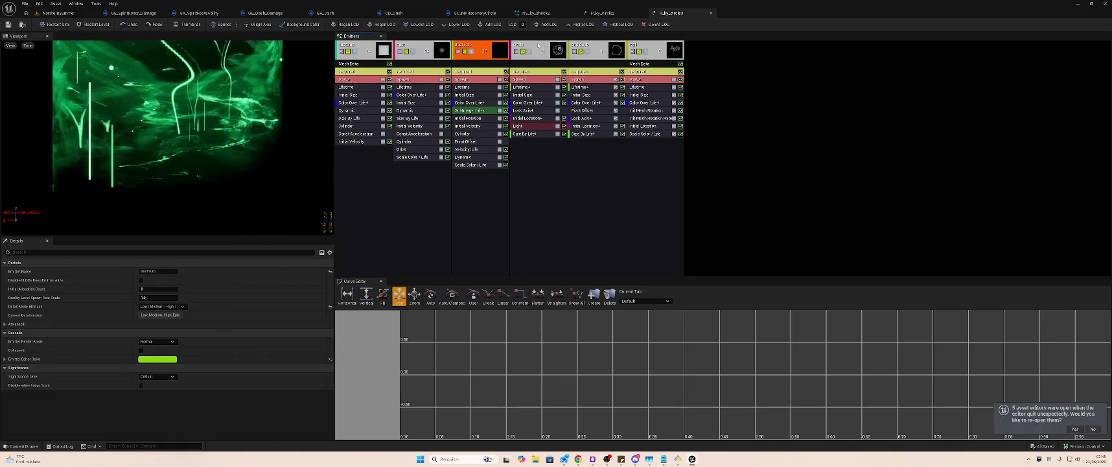
click(541, 45)
click(597, 45)
click(659, 47)
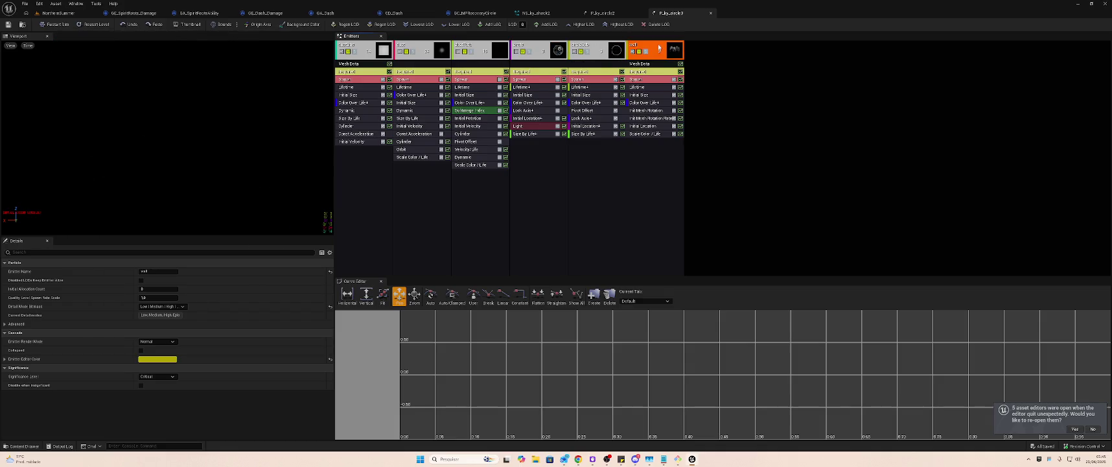
click(374, 47)
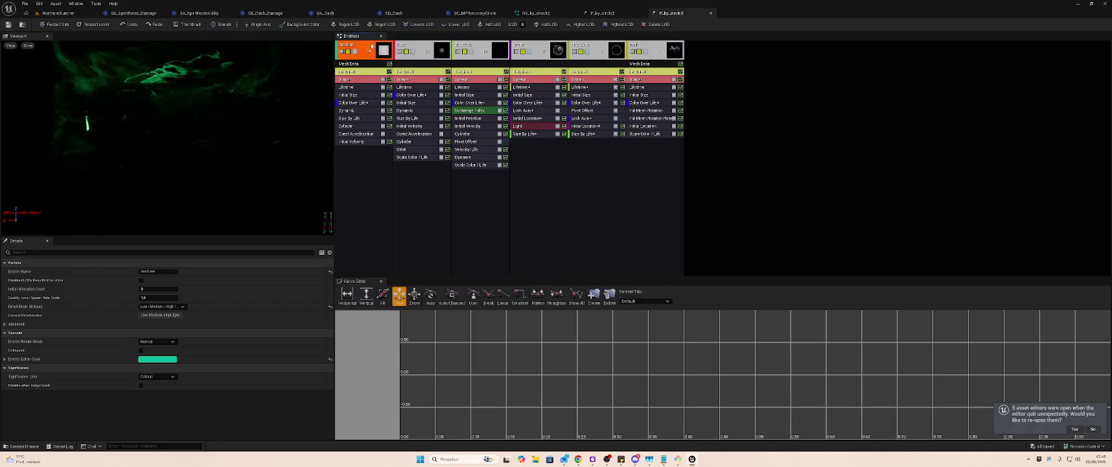
click(402, 59)
click(475, 48)
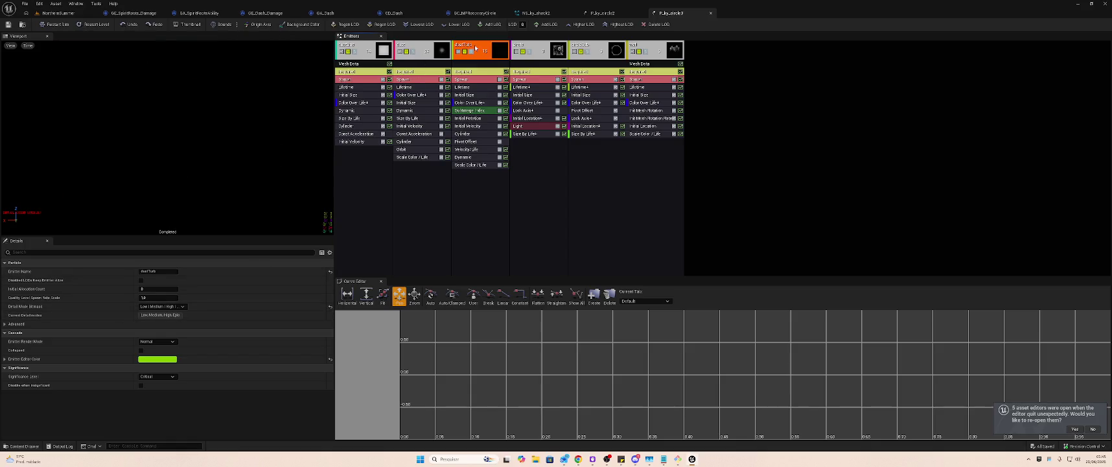
click(552, 48)
click(584, 48)
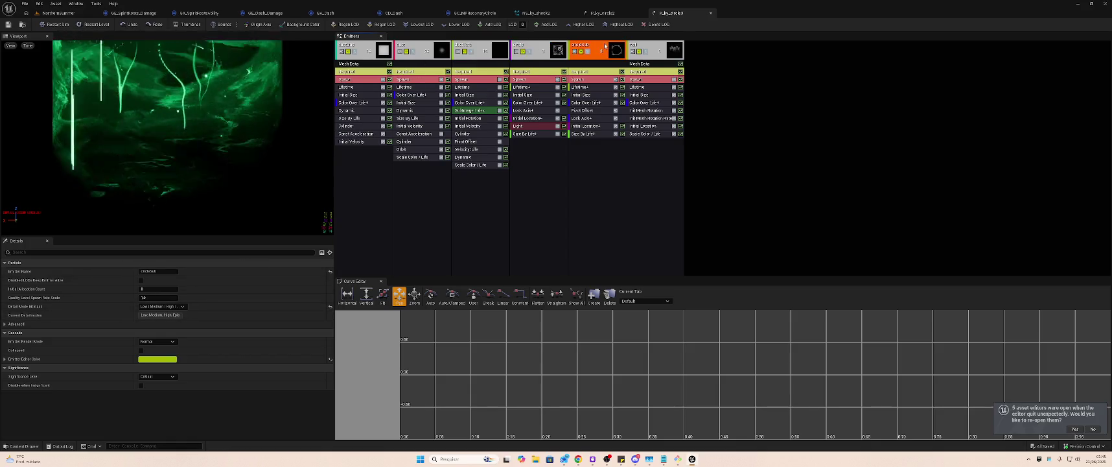
- Try new editor colours for the circleSub and wall emitters, closing without changes
click(157, 359)
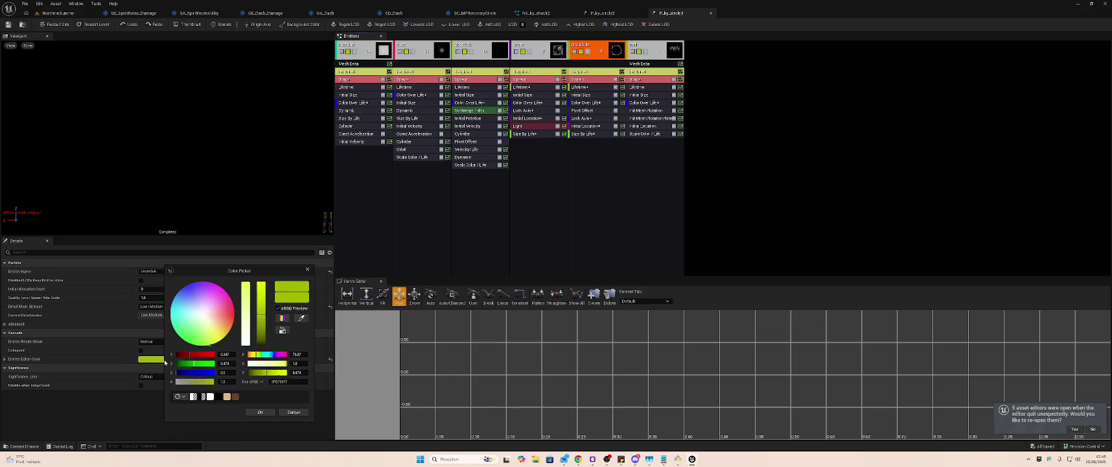
click(298, 381)
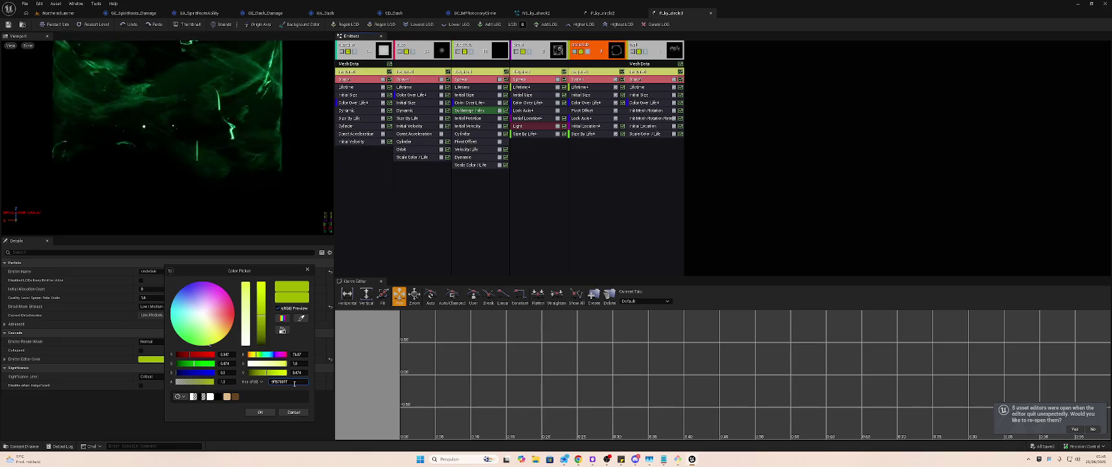
click(659, 49)
click(658, 49)
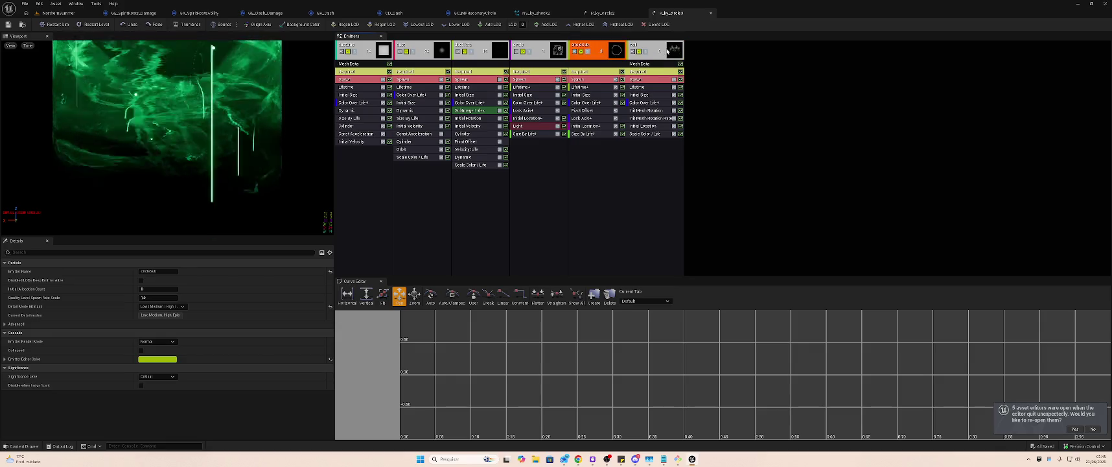
click(168, 358)
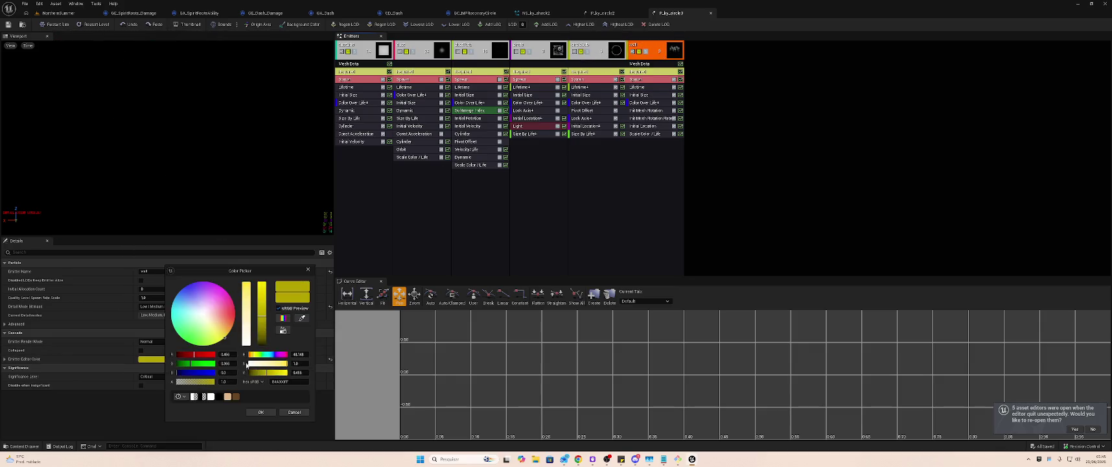
click(294, 412)
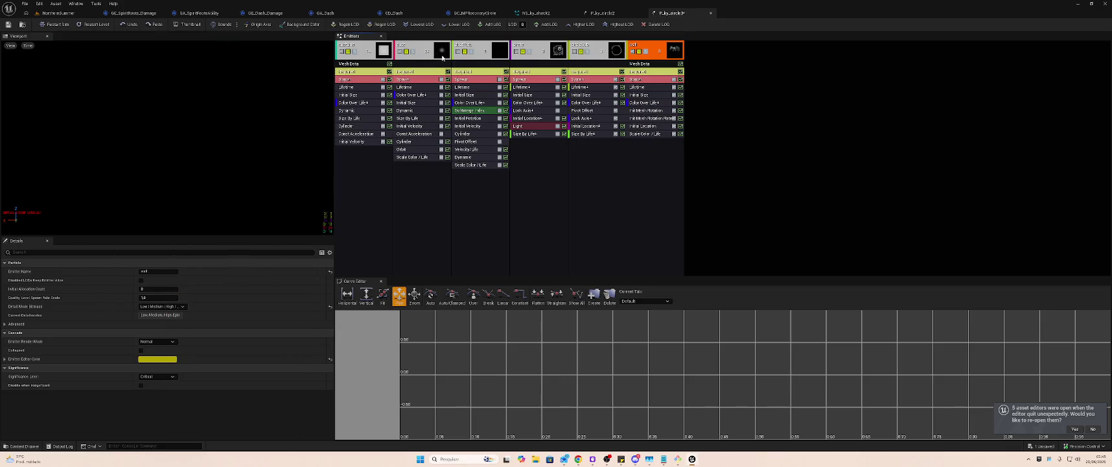
- Give the circle emitter a yellow editor colour
click(537, 56)
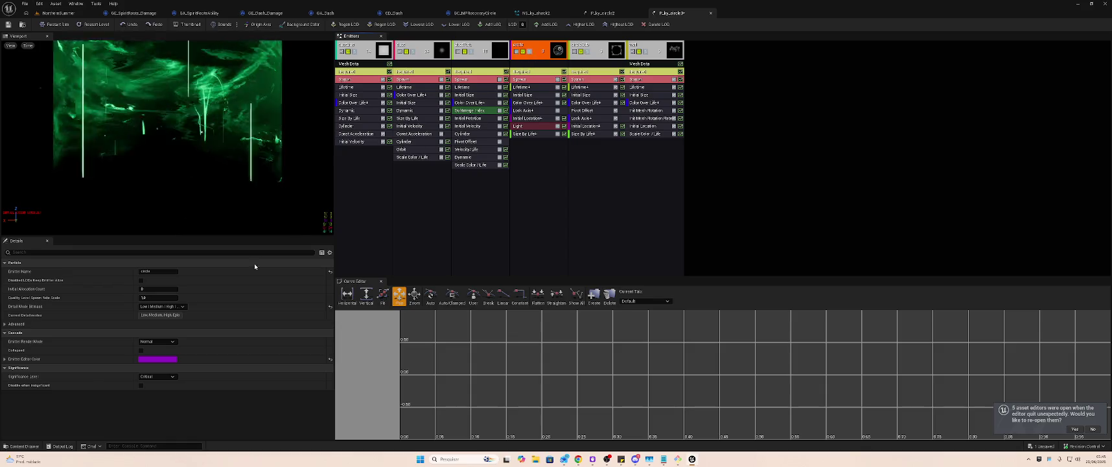
click(157, 359)
click(290, 381)
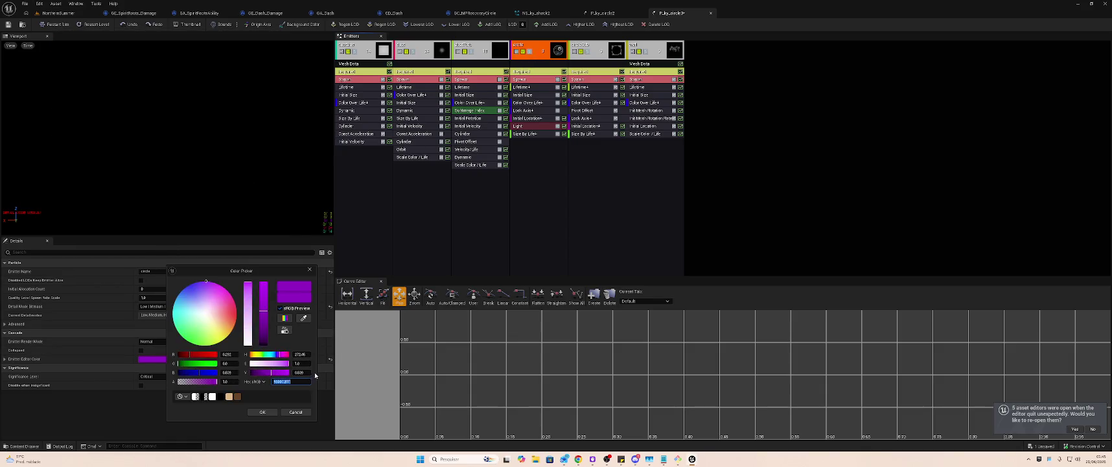
click(267, 413)
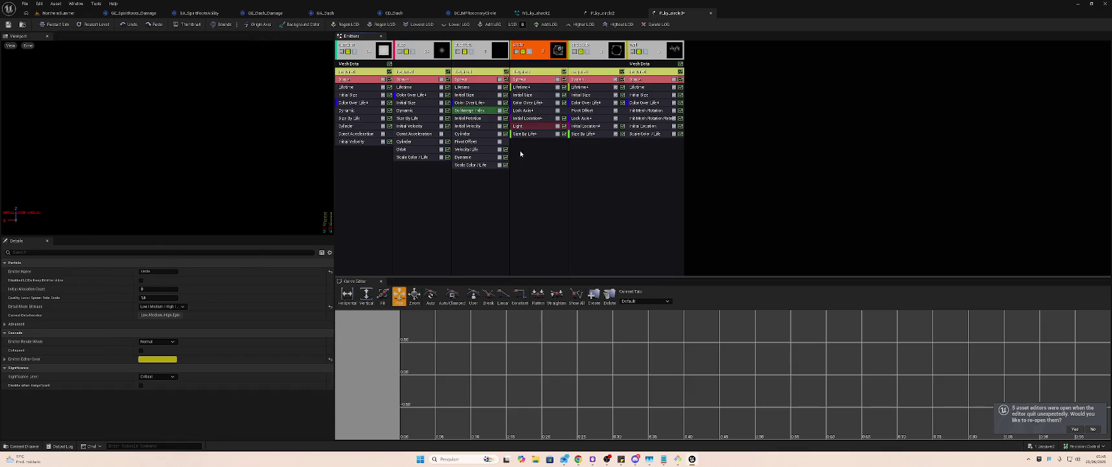
- Make the circle emitter's Light and Size By Life+ module editor colours yellow
click(548, 126)
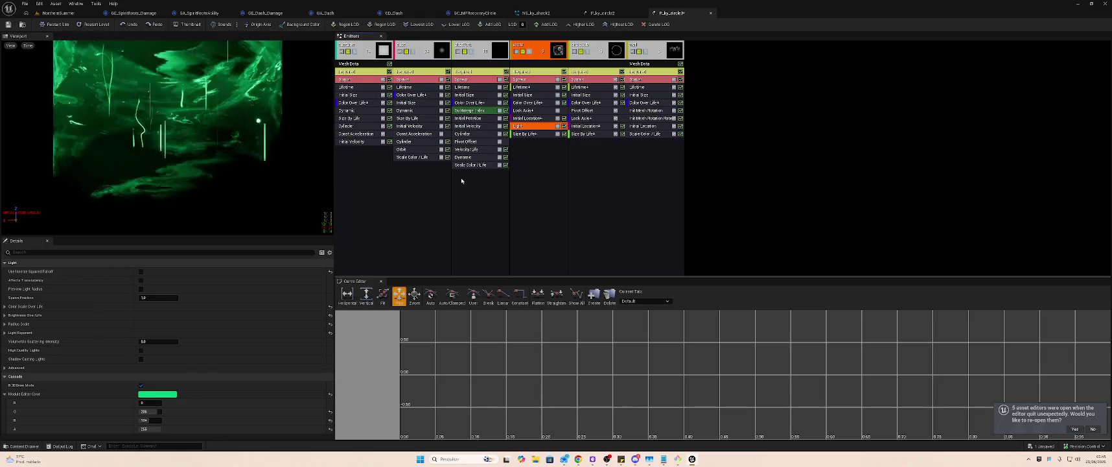
click(153, 393)
click(259, 381)
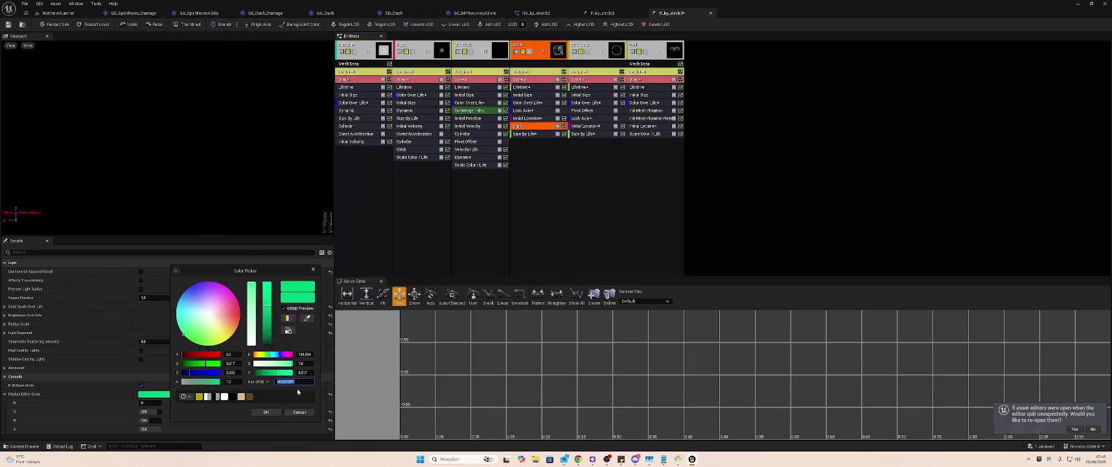
click(265, 412)
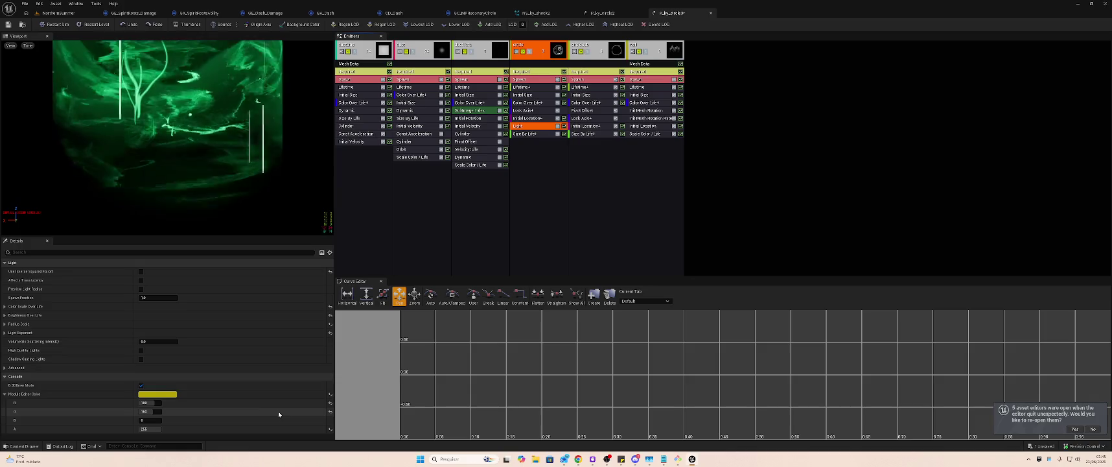
click(537, 134)
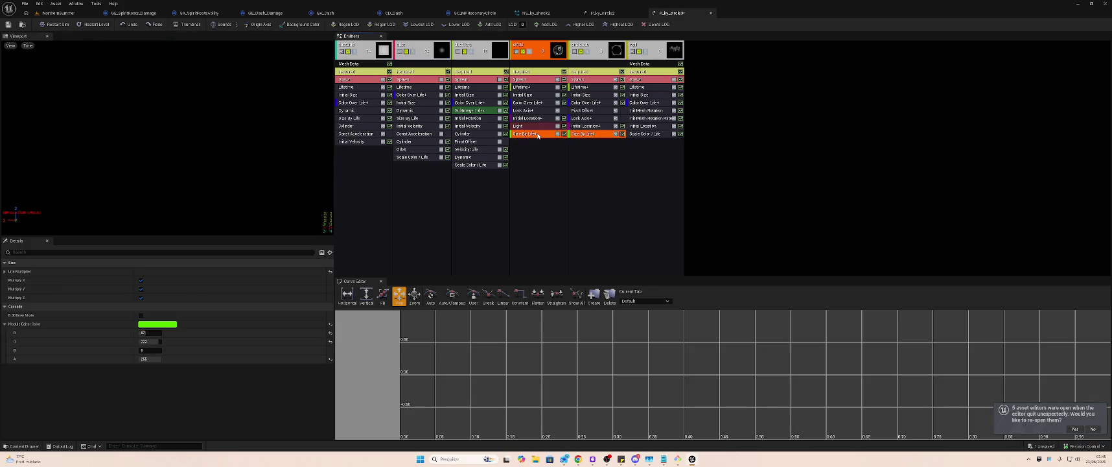
click(158, 324)
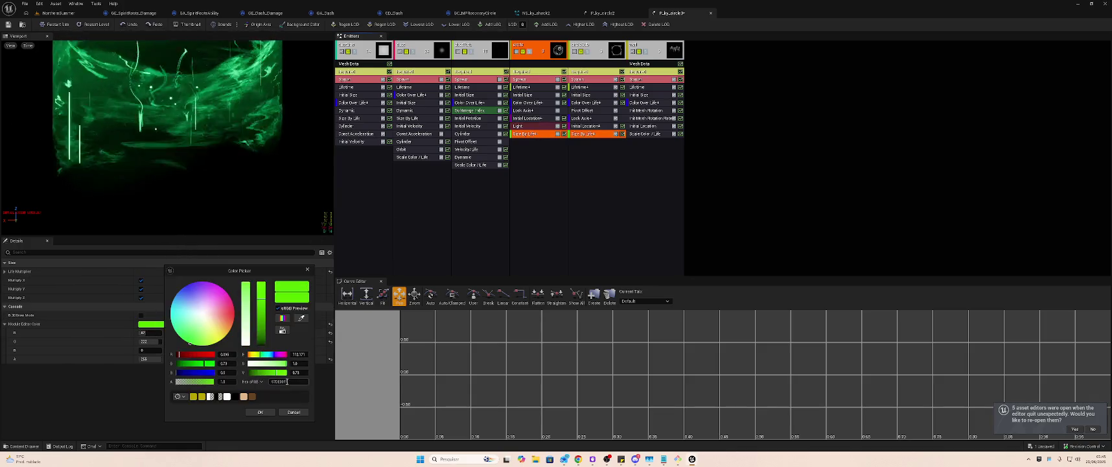
text(B4A800FF)
click(260, 412)
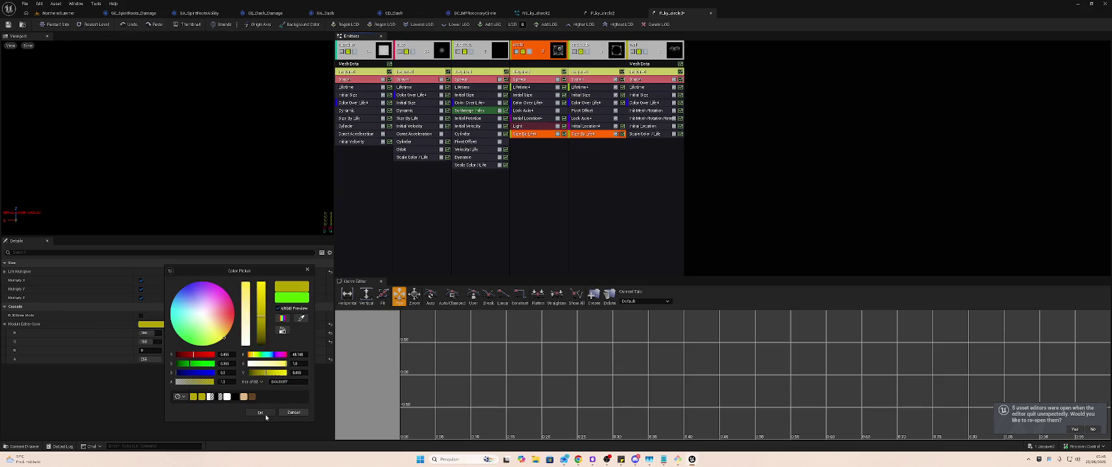
click(542, 119)
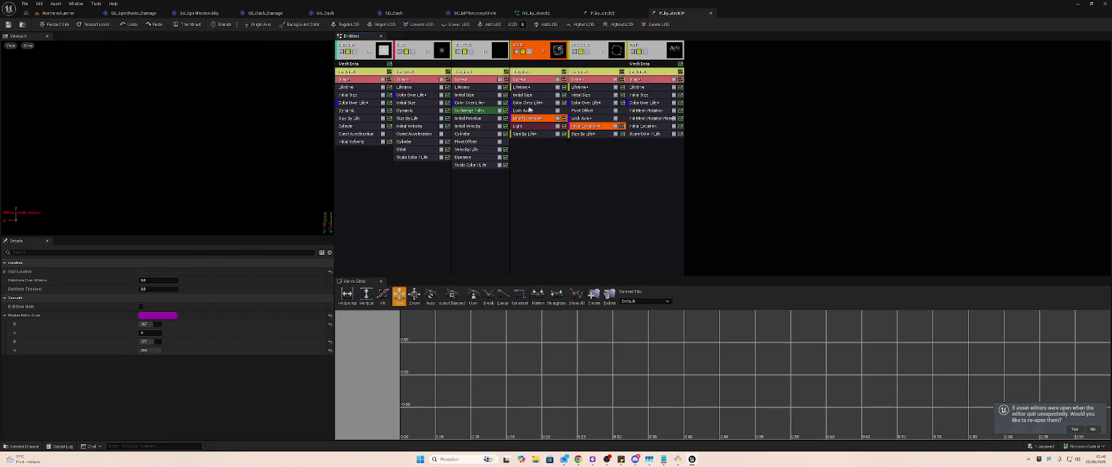
click(542, 64)
click(541, 72)
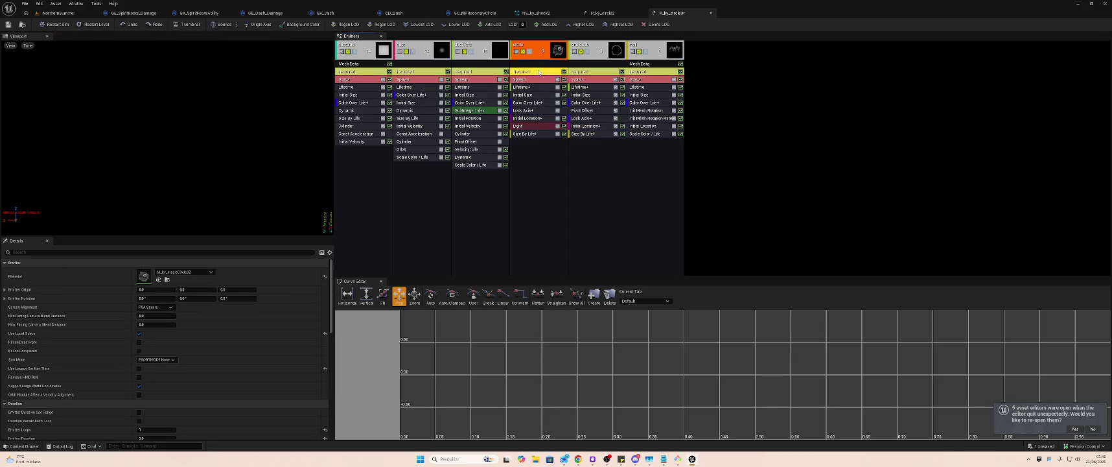
scroll(252, 294, down, 15)
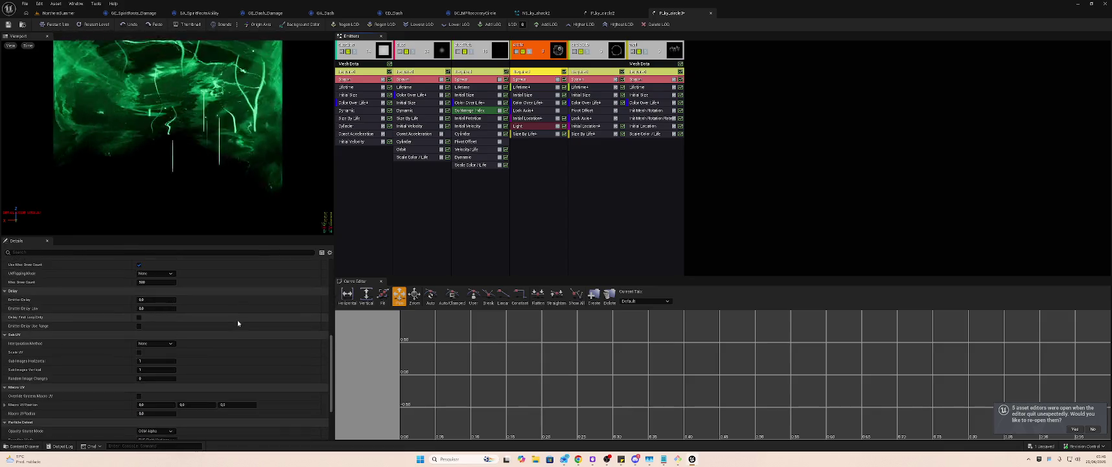
scroll(234, 329, down, 1)
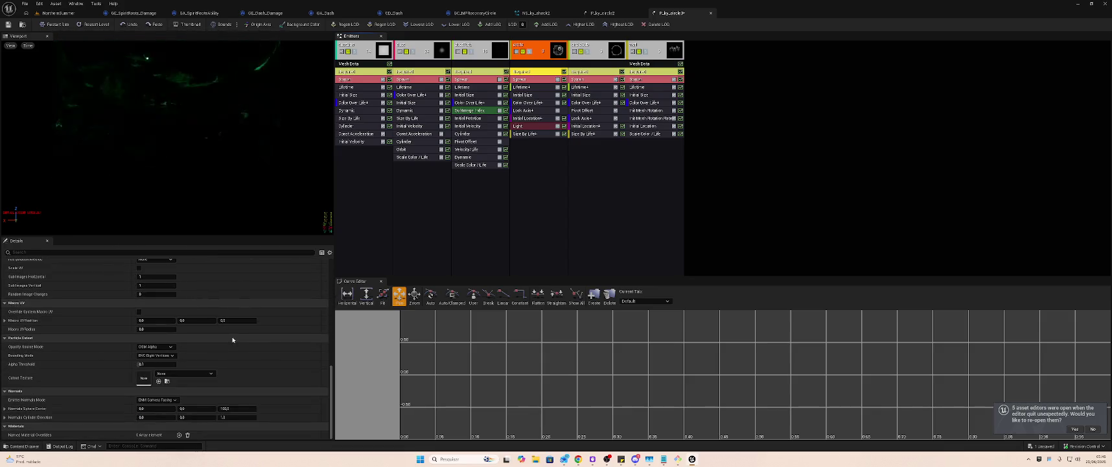
click(531, 87)
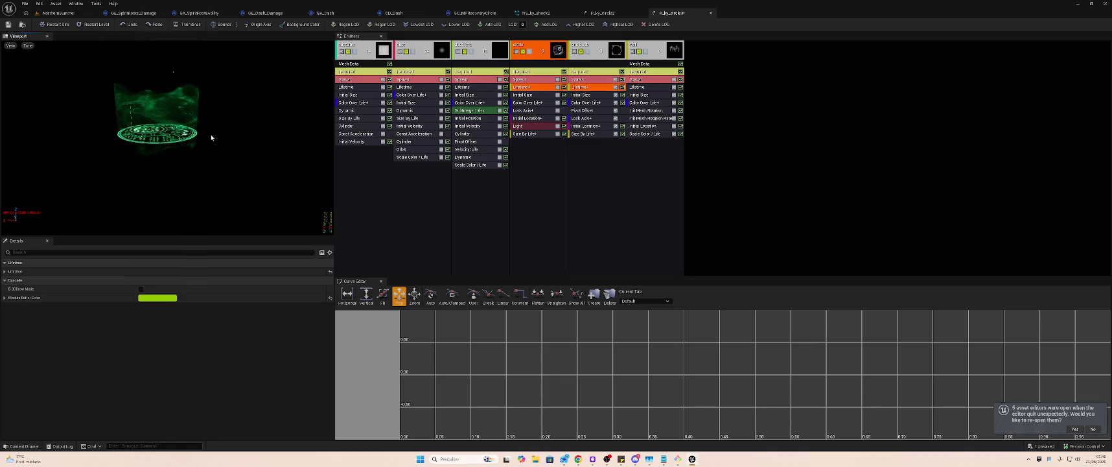
click(586, 58)
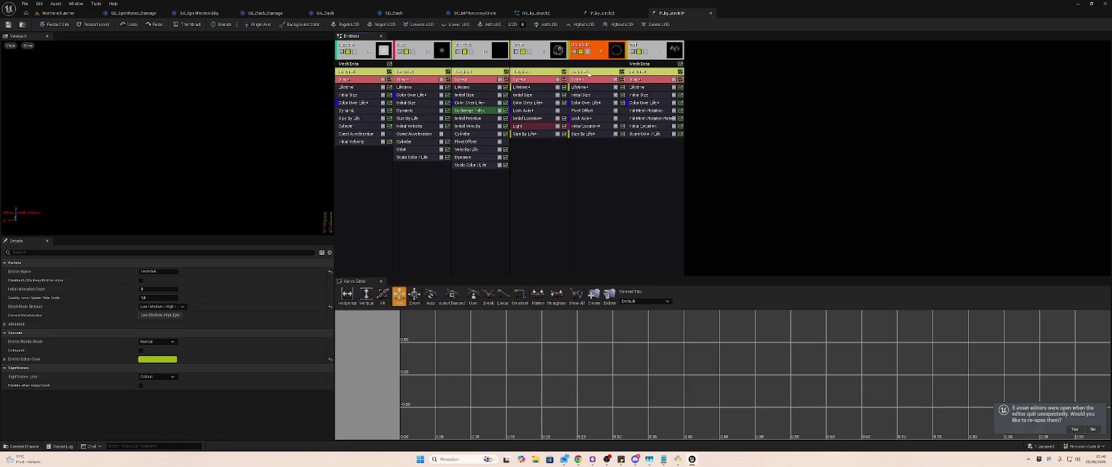
click(586, 72)
scroll(276, 336, down, 15)
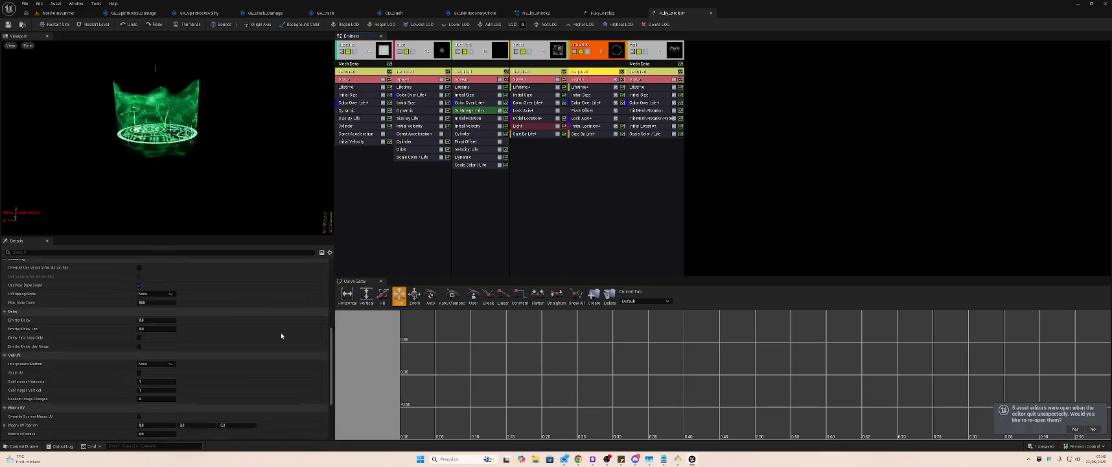
- Set circleSub's Spawn module editor colour to yellow B4A300FF
click(587, 79)
click(154, 367)
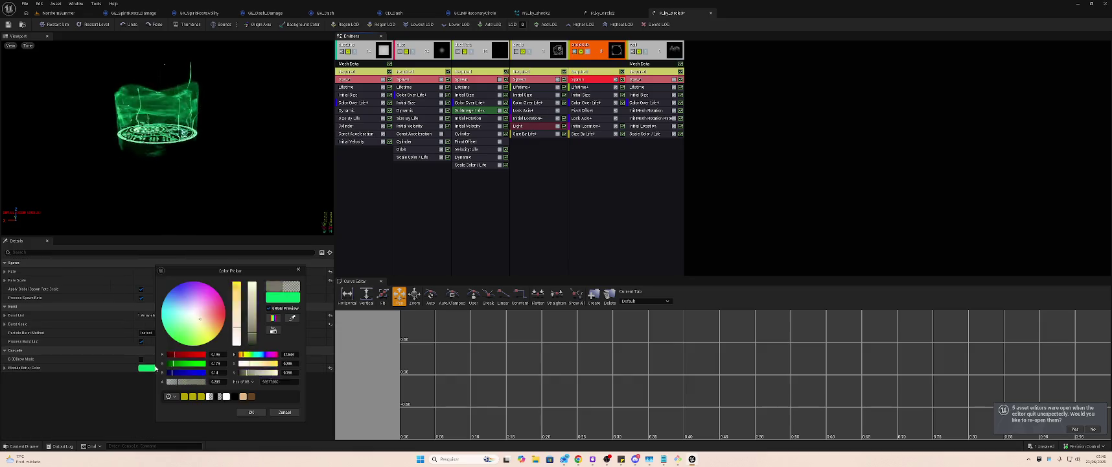
click(172, 337)
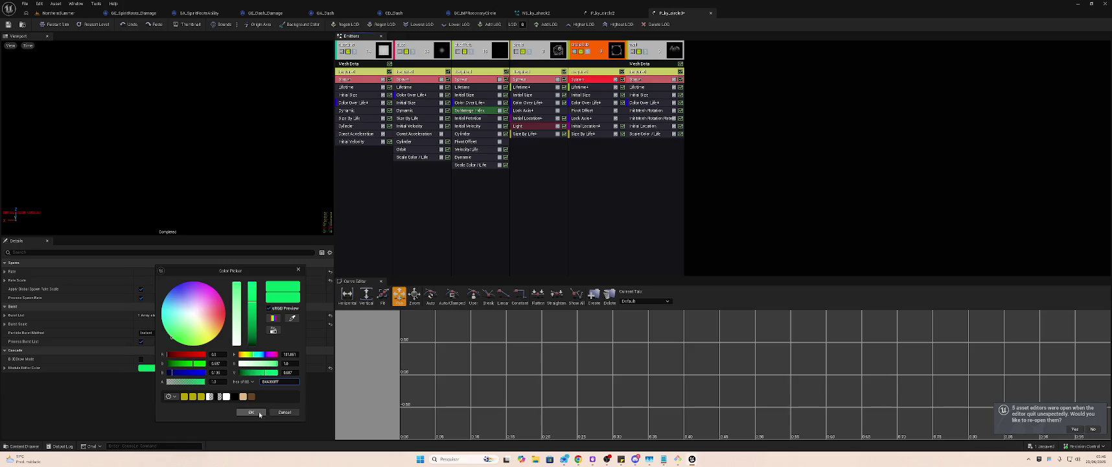
key(Return)
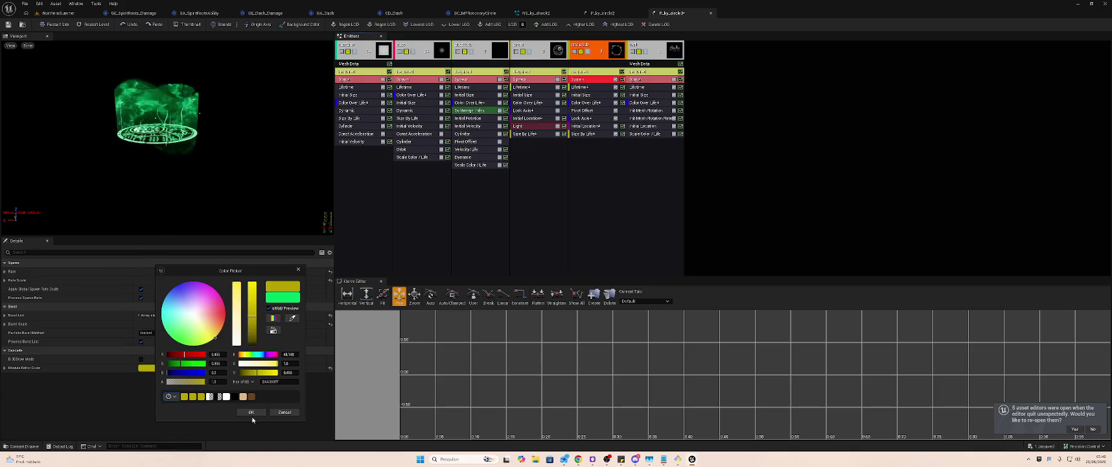
click(251, 412)
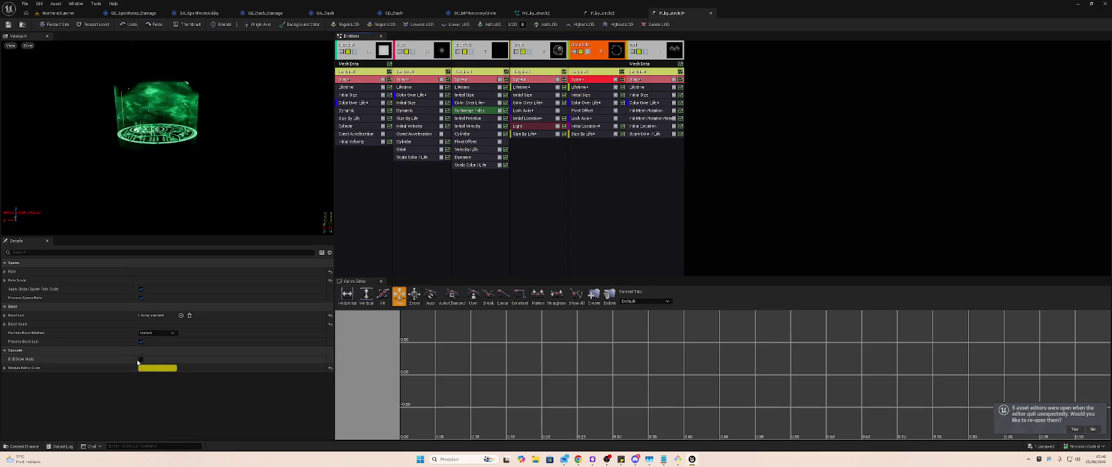
- Review circleSub's Lifetime, Initial Size, Size By Life, Initial Location and Lock Axis modules
click(592, 88)
click(592, 95)
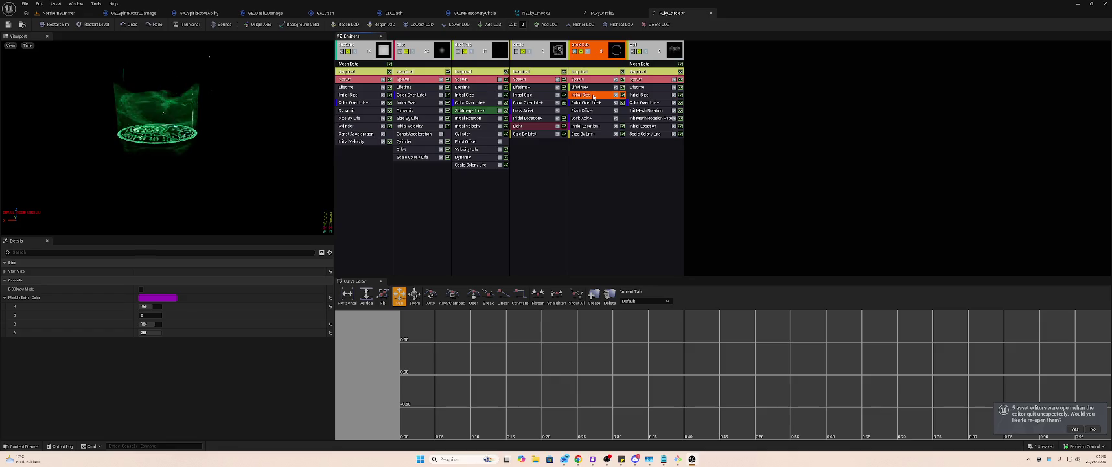
click(591, 102)
click(591, 110)
click(591, 118)
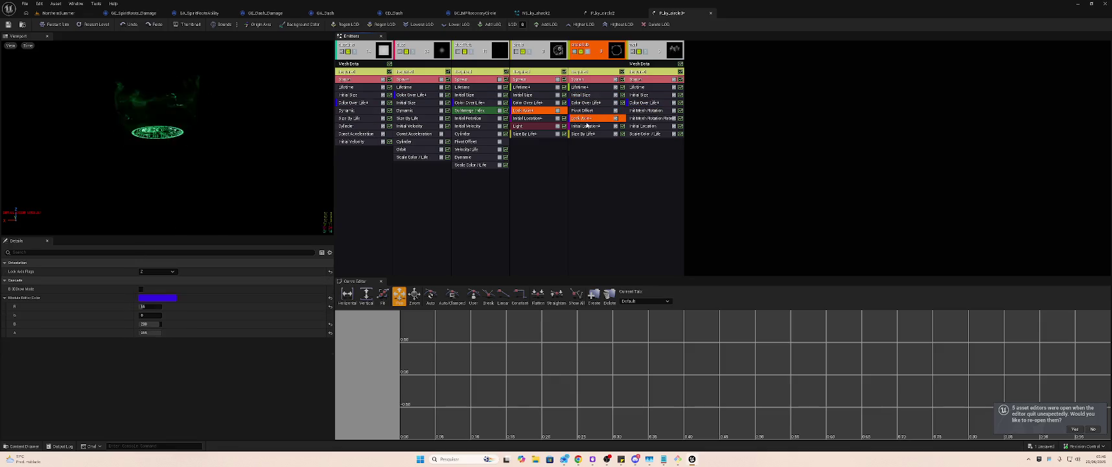
click(585, 133)
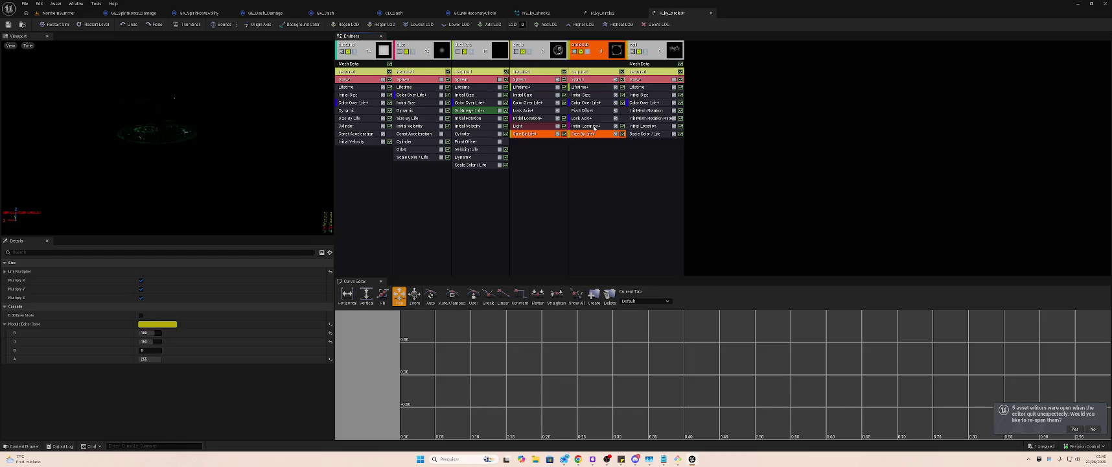
click(594, 126)
click(593, 118)
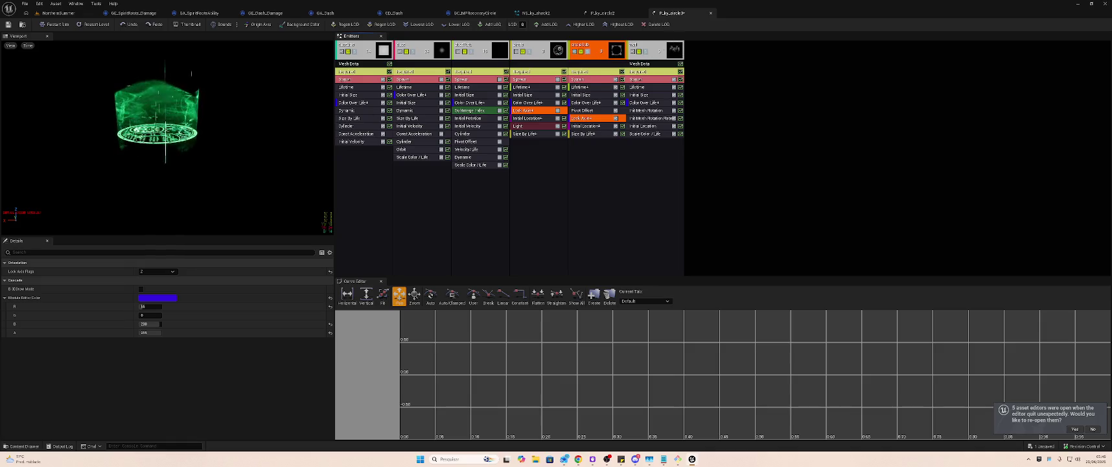
- Collapse and re-expand the circleSub emitter column
click(660, 55)
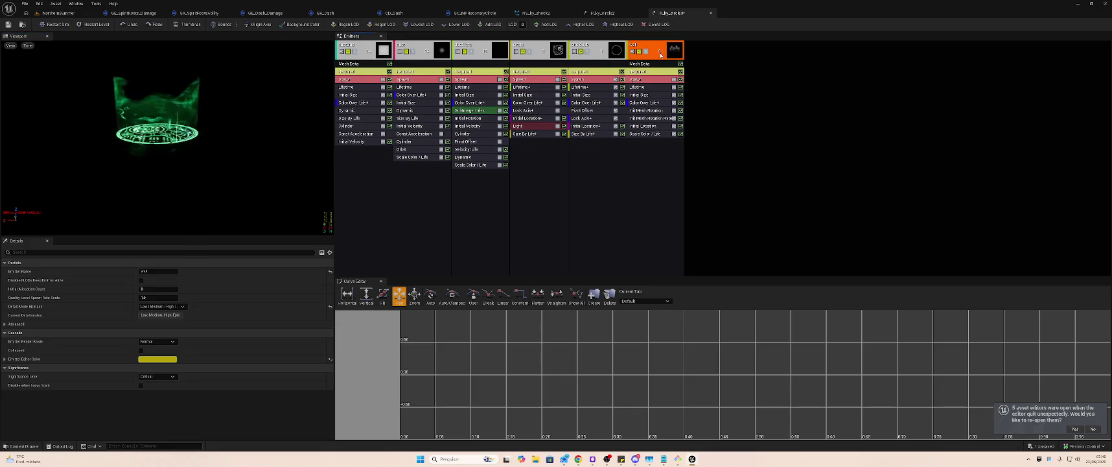
click(591, 59)
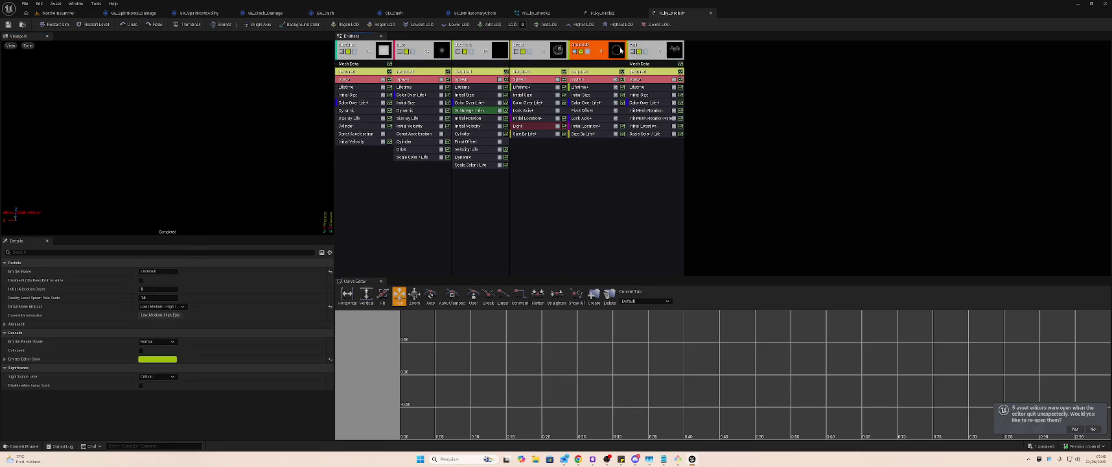
double_click(616, 55)
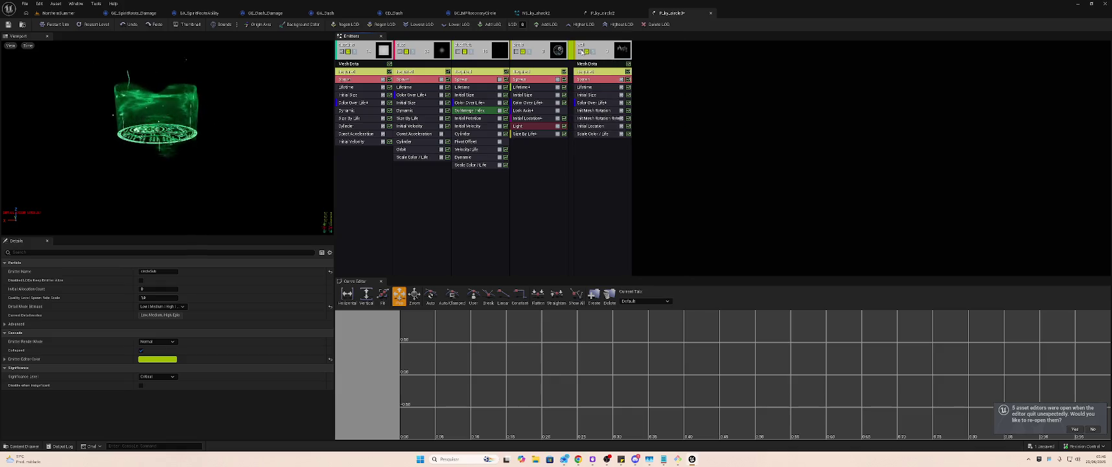
double_click(573, 53)
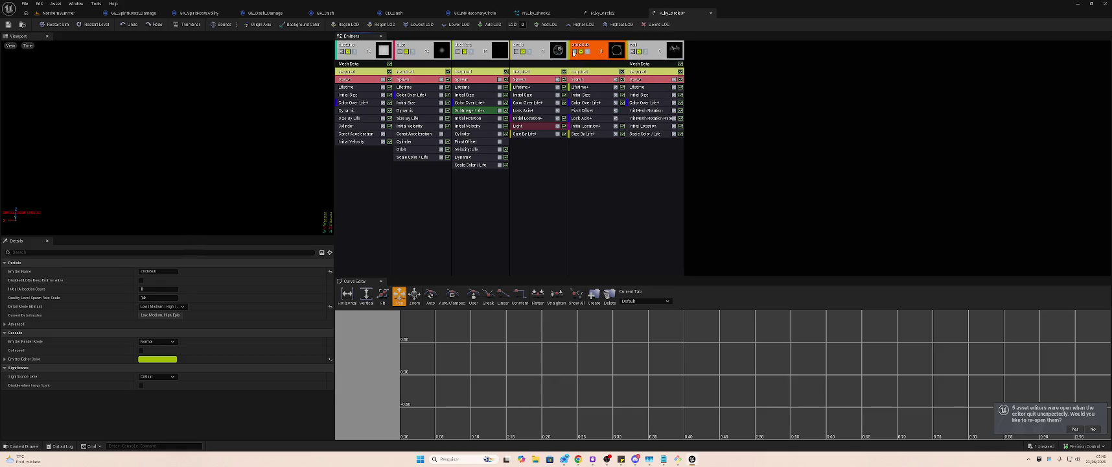
- Toggle circleSub's Lifetime module off and back on, then save P_ky_circle3
click(593, 95)
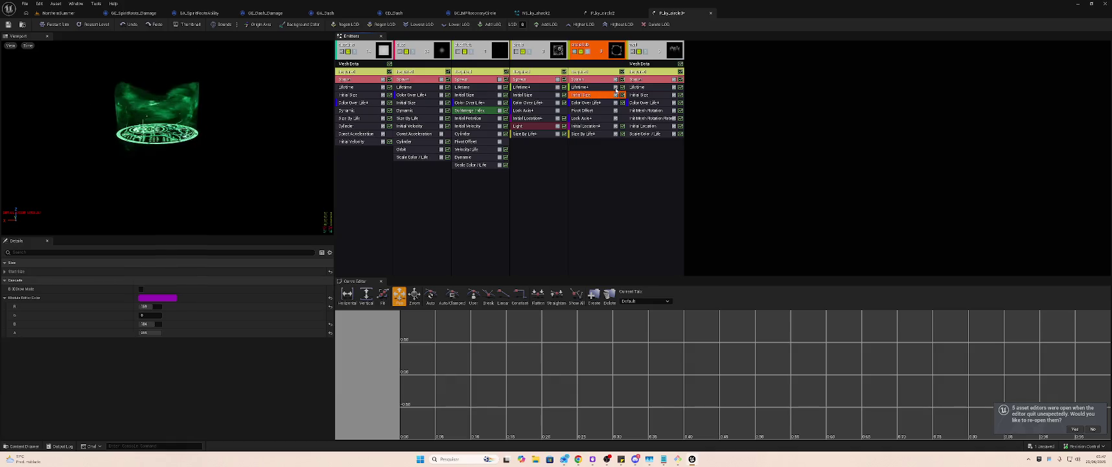
click(616, 88)
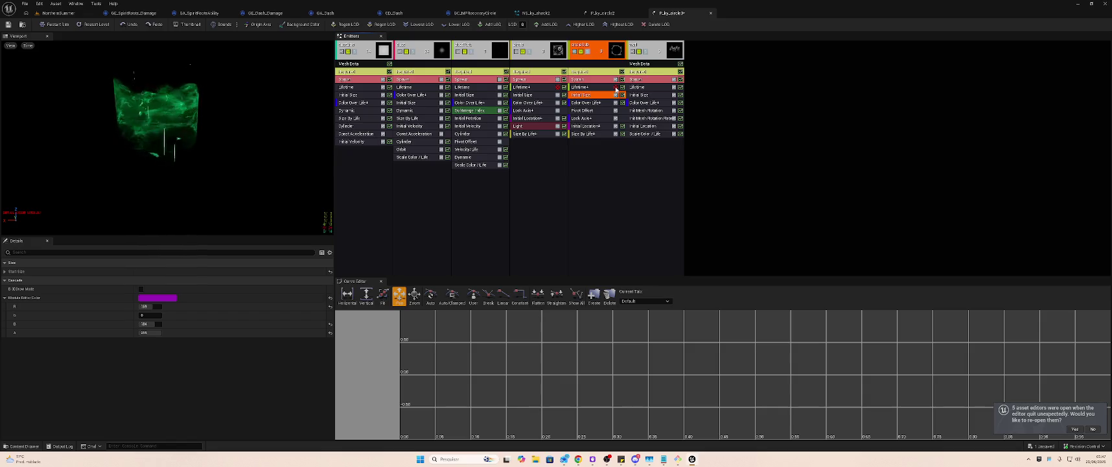
click(615, 87)
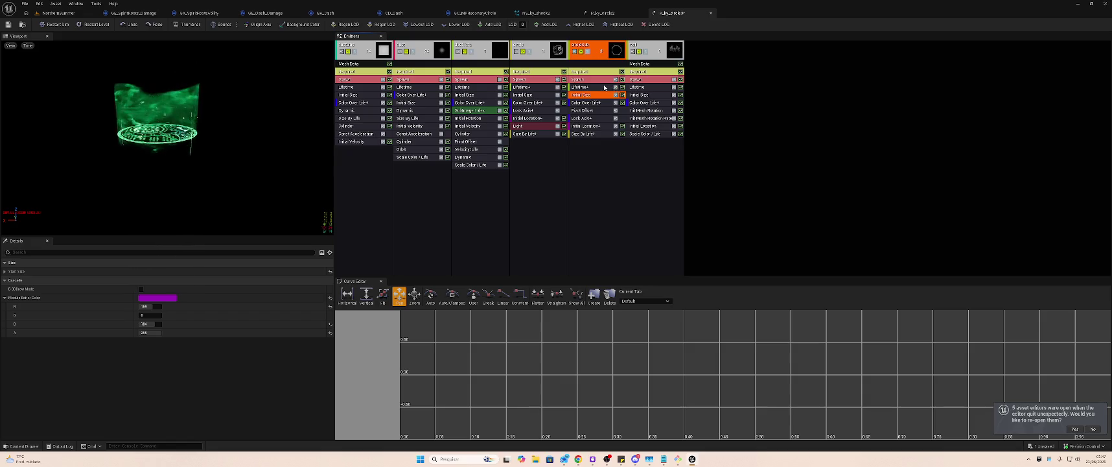
click(604, 86)
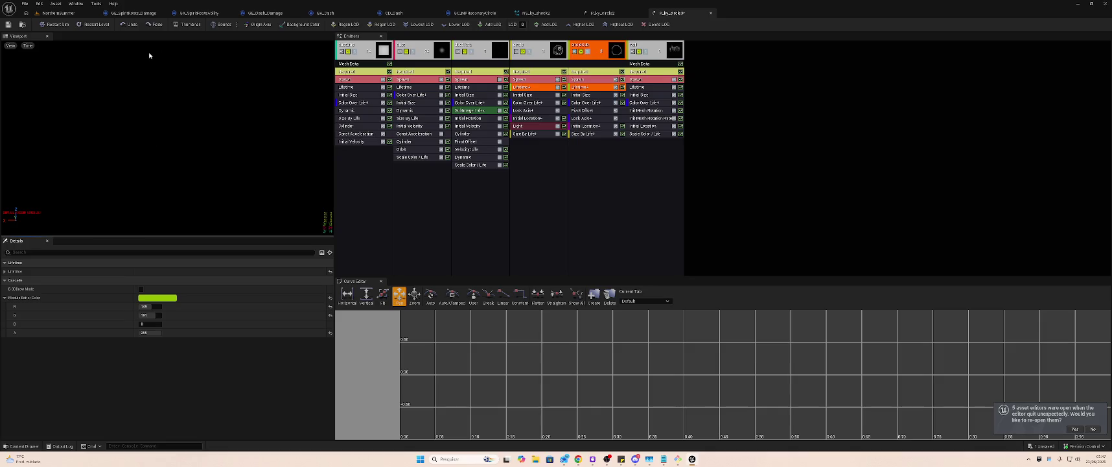
key(ctrl+s)
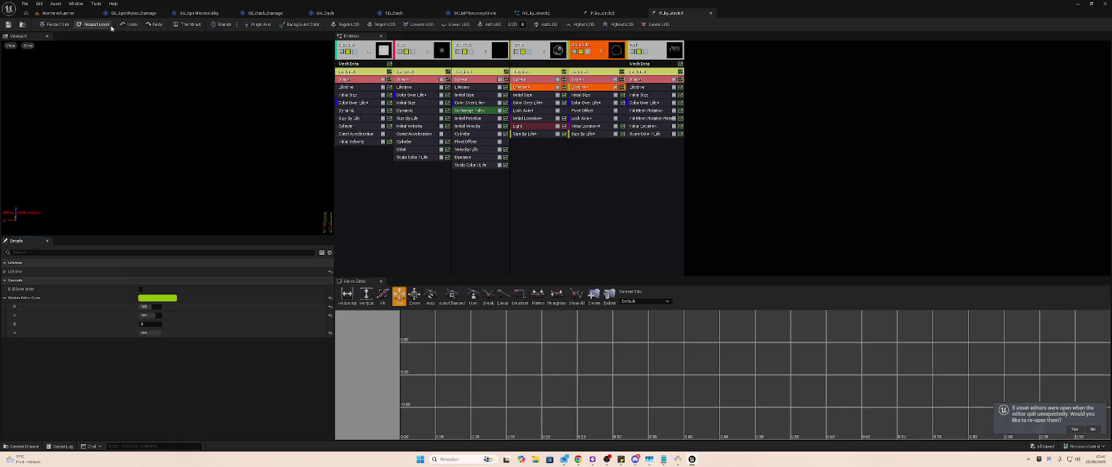
- Restart the simulation and solo circleSub and circle briefly, leaving no emitter soloed
click(91, 25)
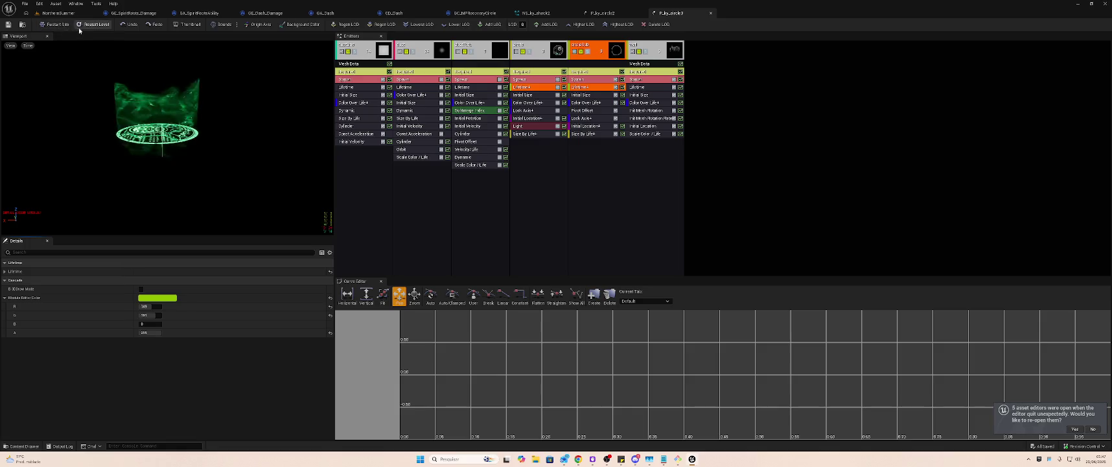
click(91, 25)
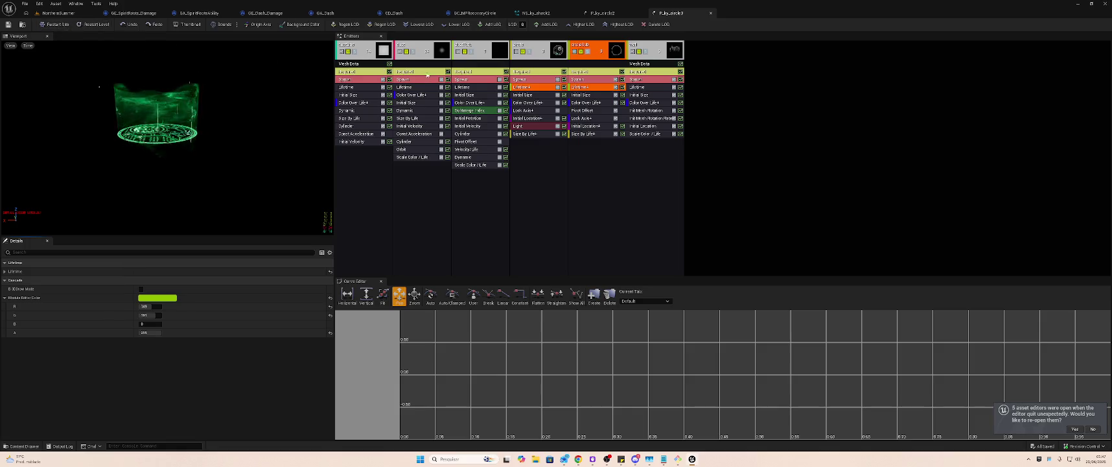
click(588, 55)
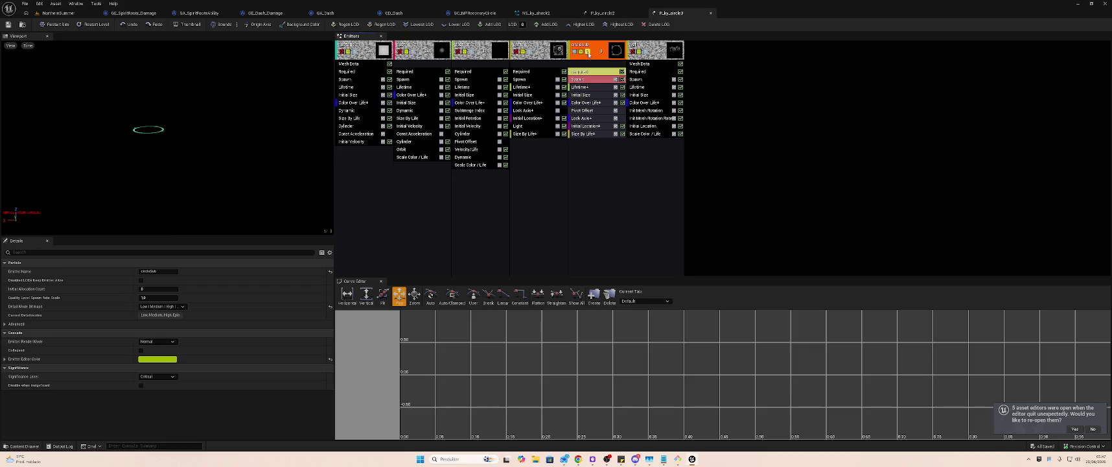
click(588, 53)
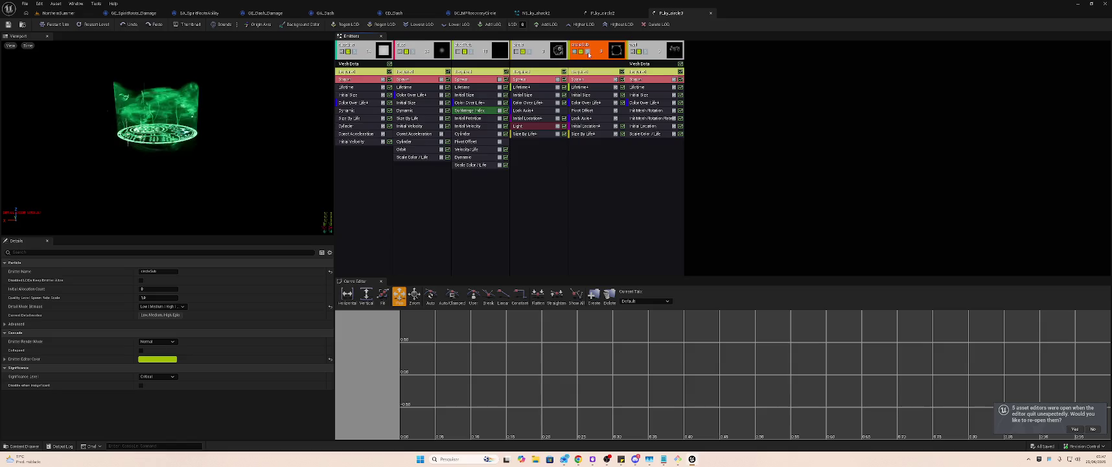
click(588, 53)
click(588, 53)
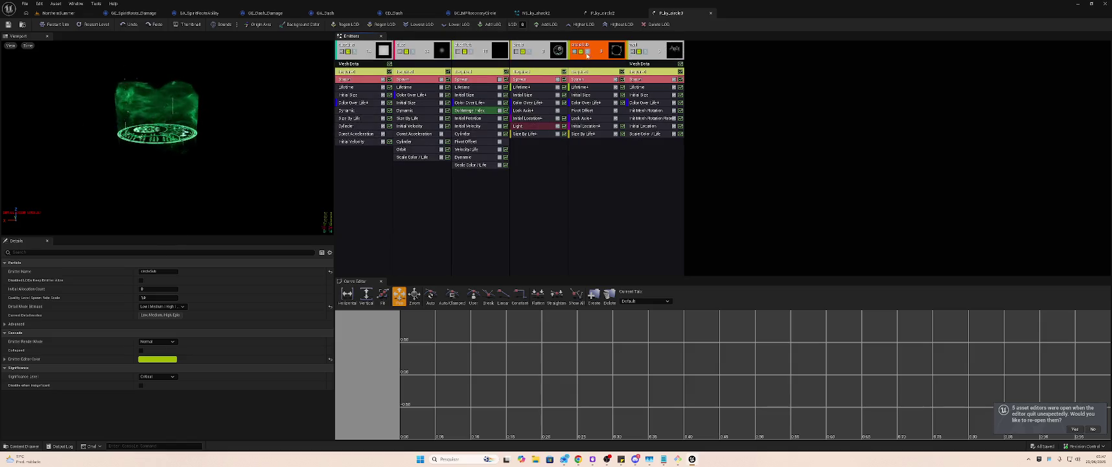
click(529, 53)
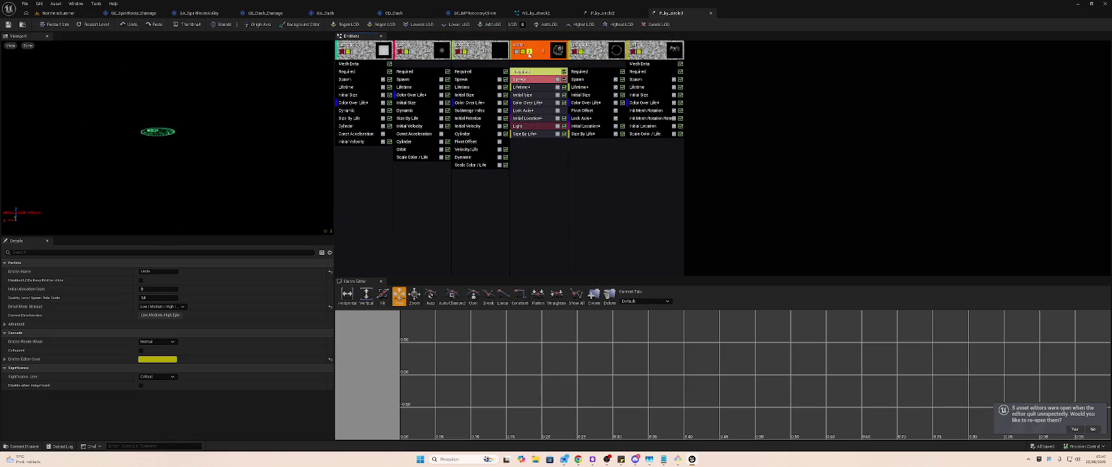
click(529, 53)
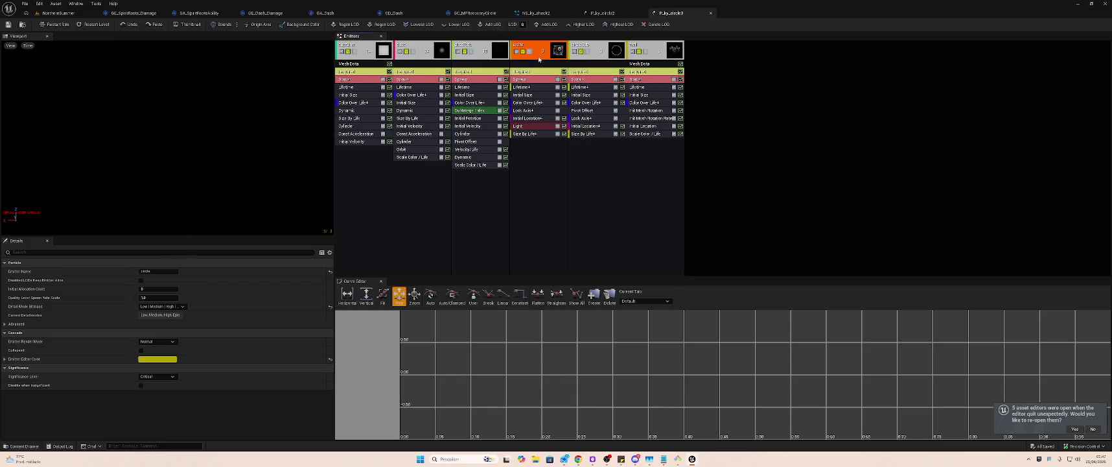
- Cycle the circle emitter's render mode through Cross and Lights Only to None
click(523, 52)
click(523, 52)
click(530, 72)
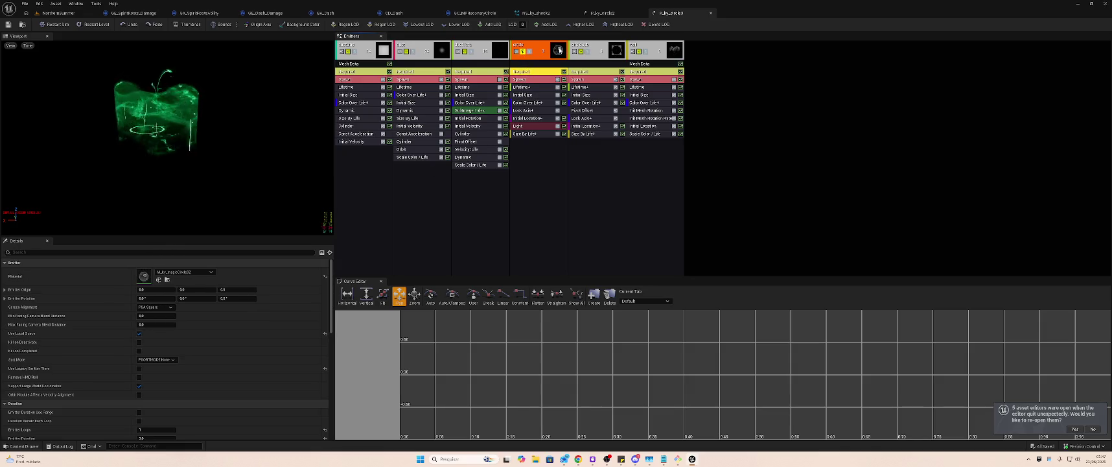
click(524, 55)
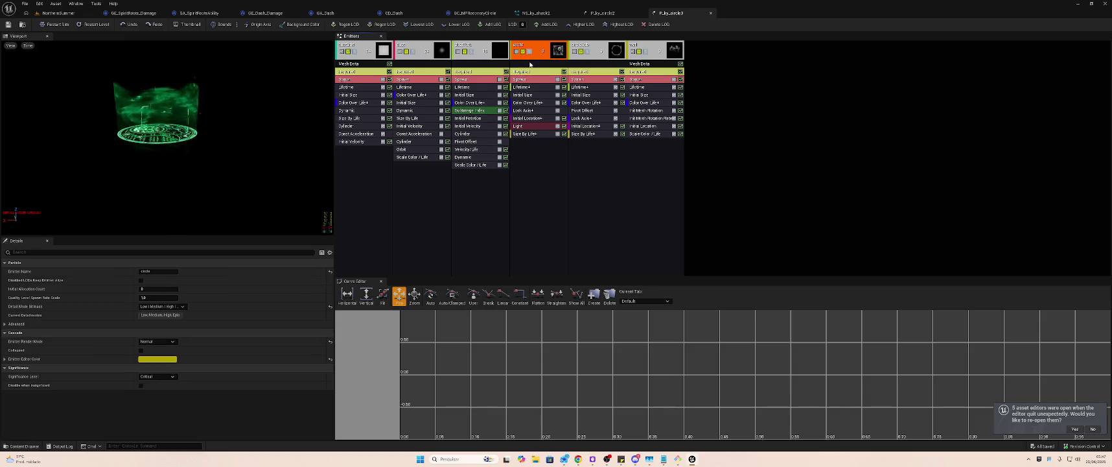
click(530, 72)
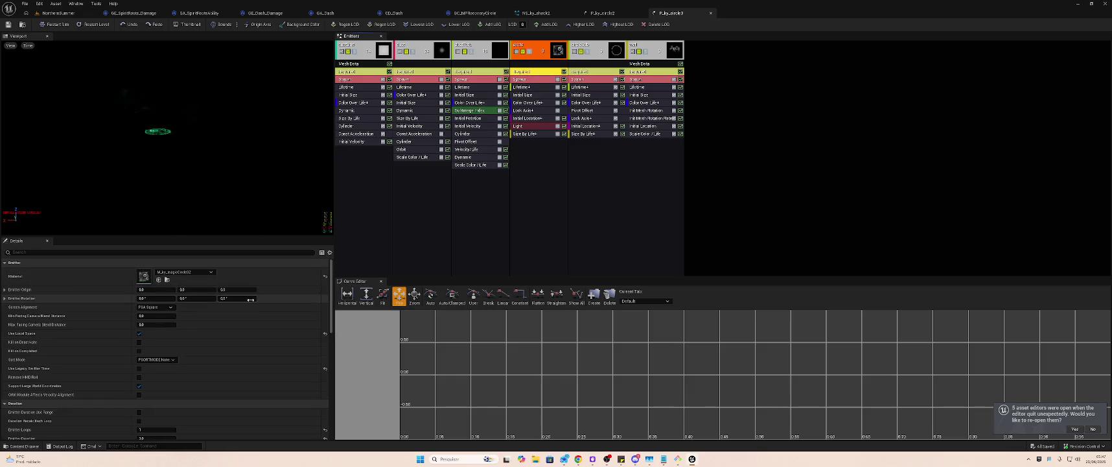
- Give the circle emitter's Initial Size module a yellow (180,163,0) editor colour
scroll(248, 312, down, 10)
scroll(252, 324, down, 5)
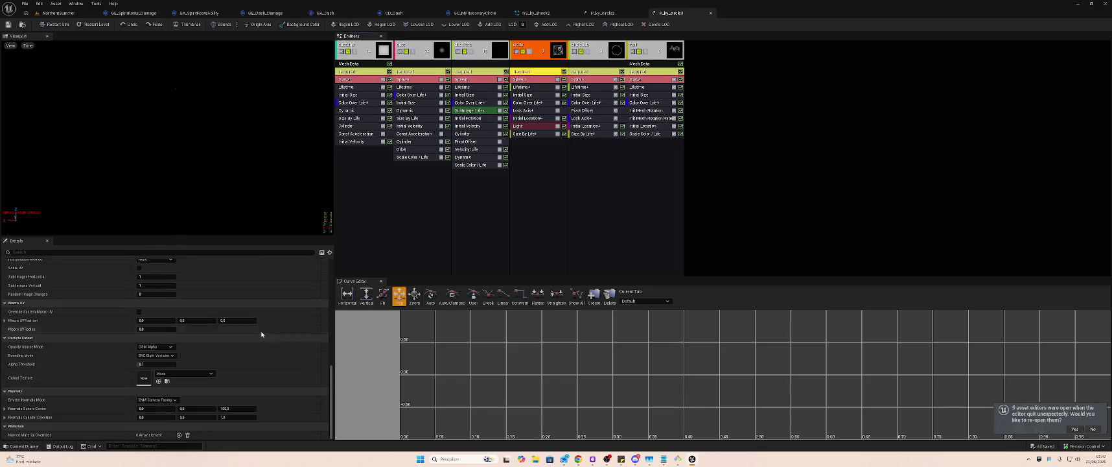
click(533, 79)
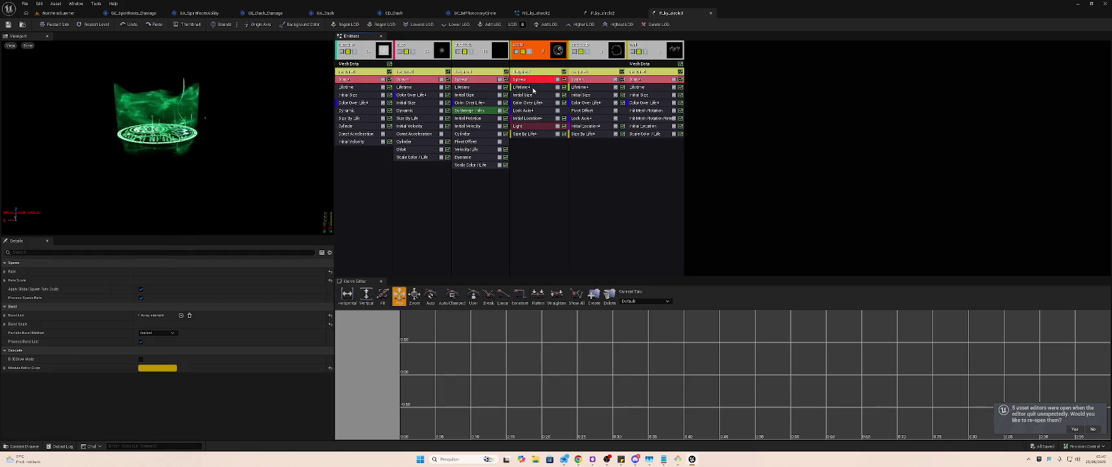
click(532, 96)
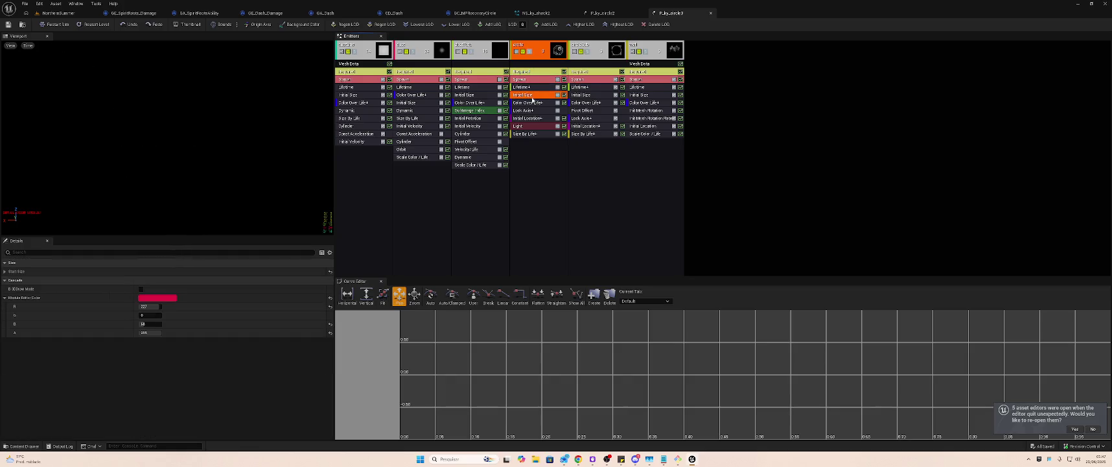
click(174, 298)
click(300, 380)
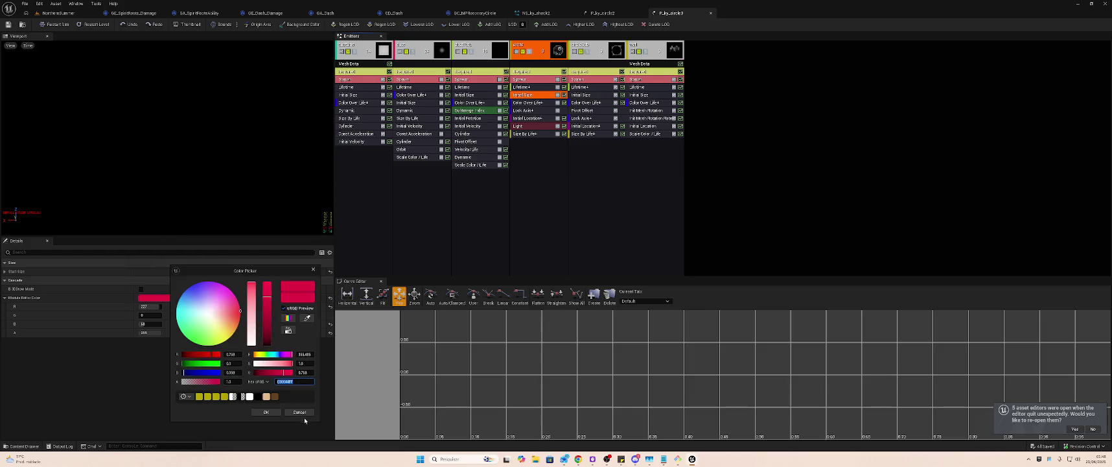
click(300, 412)
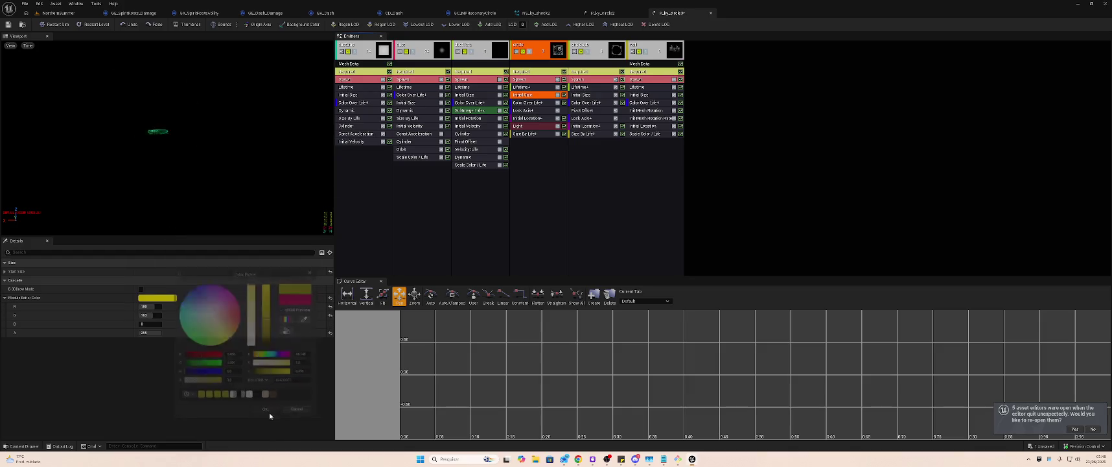
- Colour the Color Over Life and Lock Axis modules yellow as well
click(528, 103)
click(165, 315)
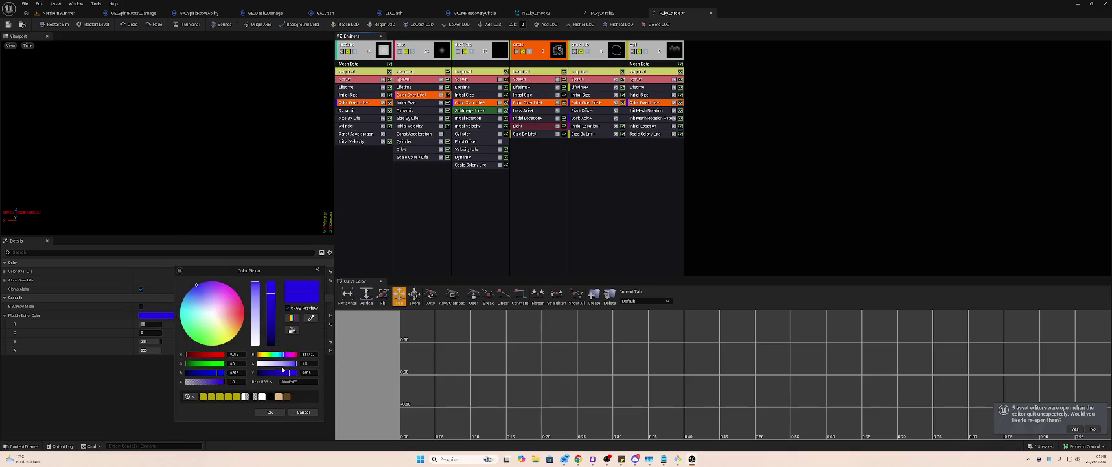
click(270, 412)
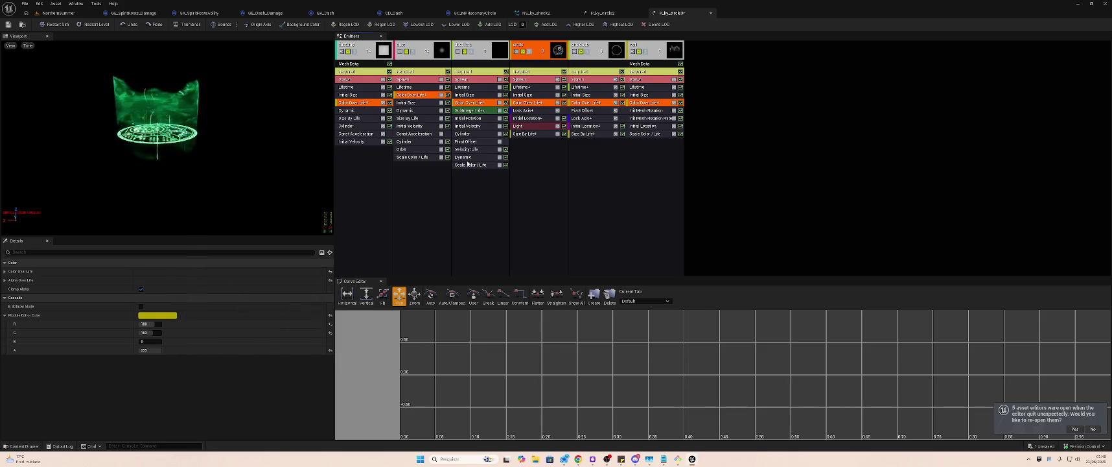
click(531, 112)
click(166, 297)
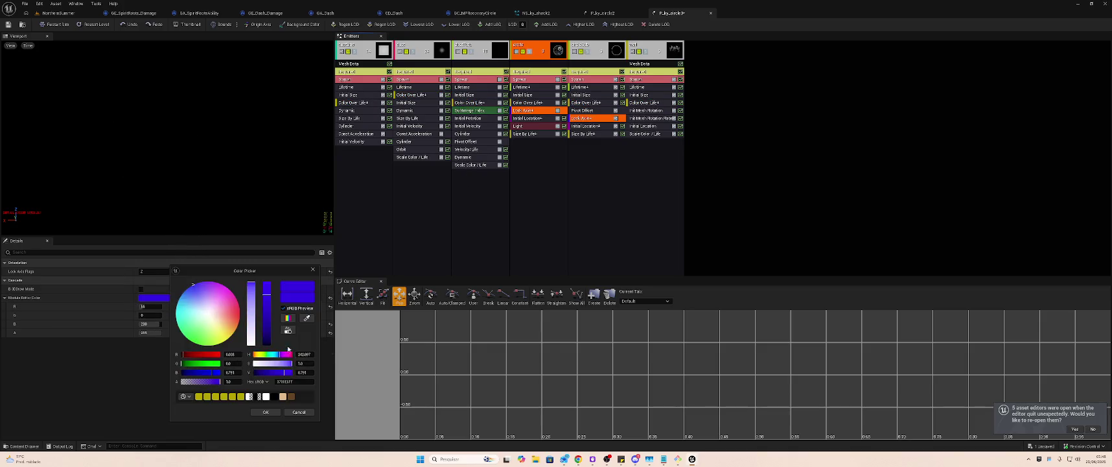
click(266, 412)
- Make the Initial Location module yellow from the recent colours, then select the Light module
click(528, 118)
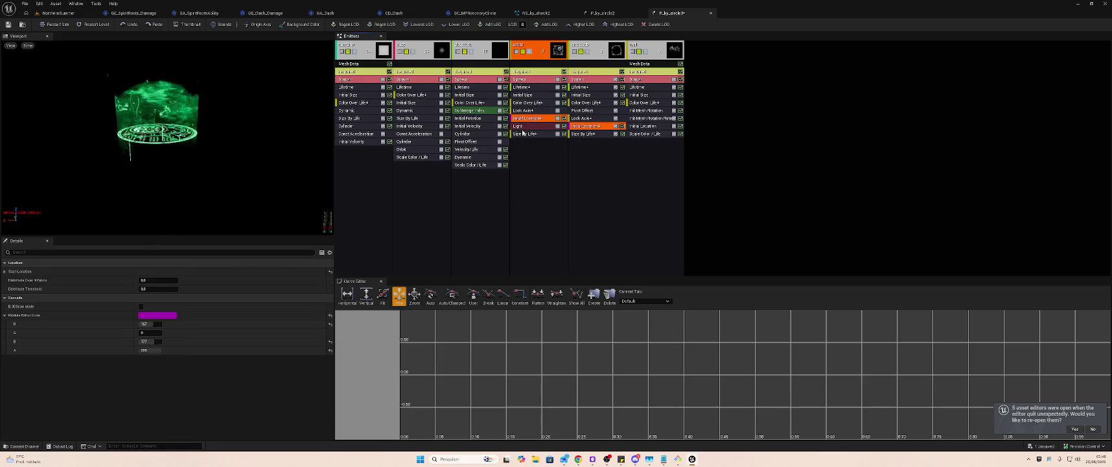
click(146, 315)
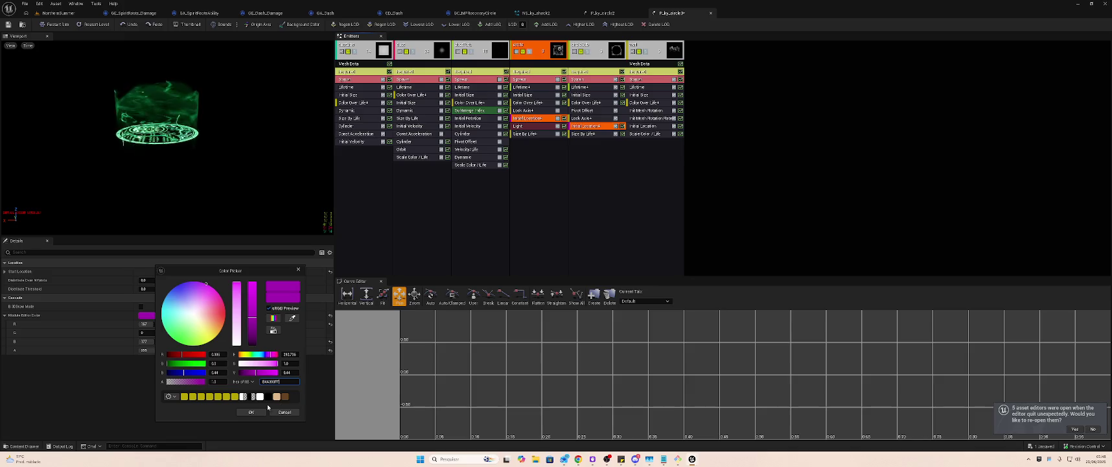
click(229, 396)
click(251, 412)
click(538, 125)
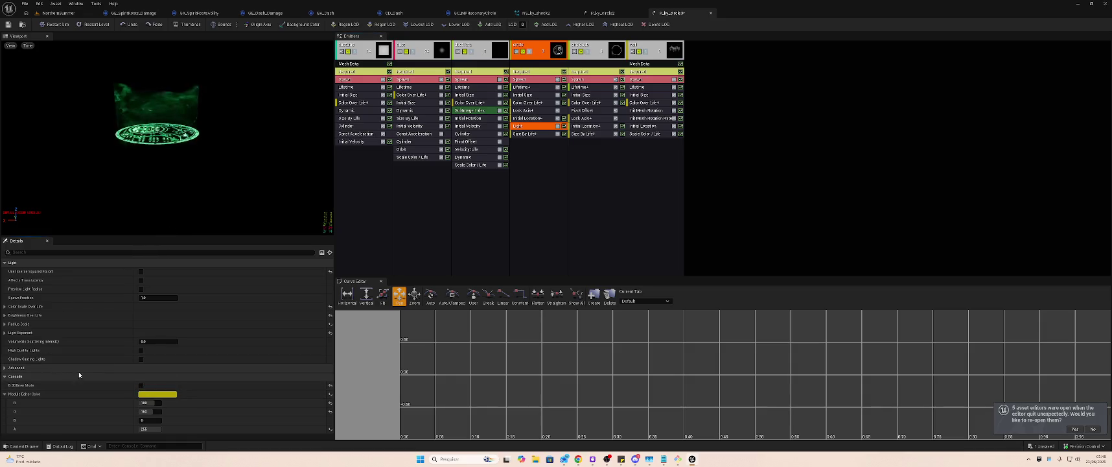
- Expand the Light module's colour, brightness, radius and exponent constants, then show Size By Life
click(5, 315)
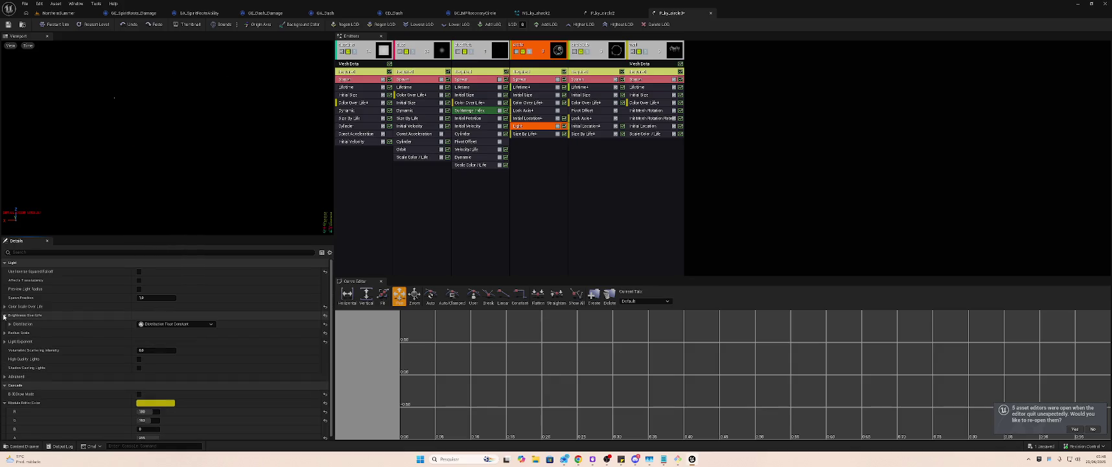
click(5, 306)
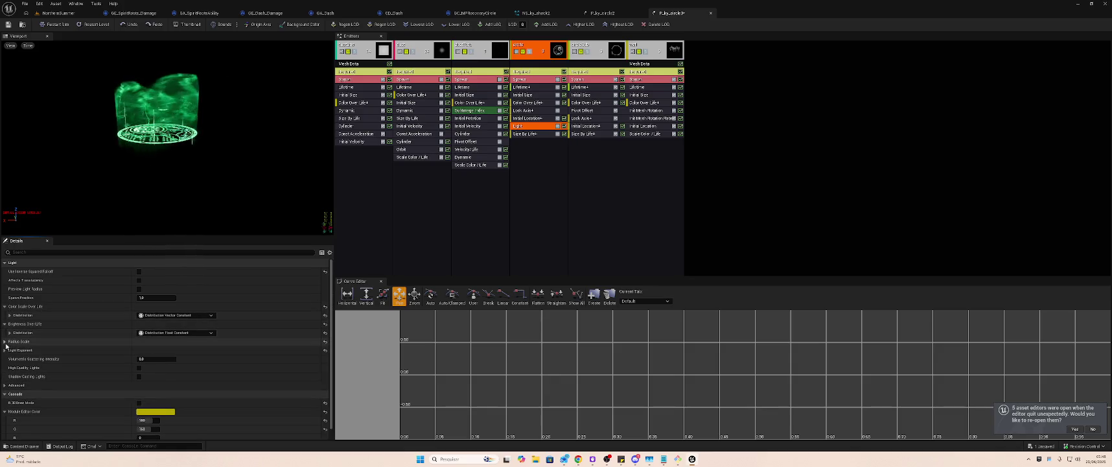
click(5, 341)
click(5, 359)
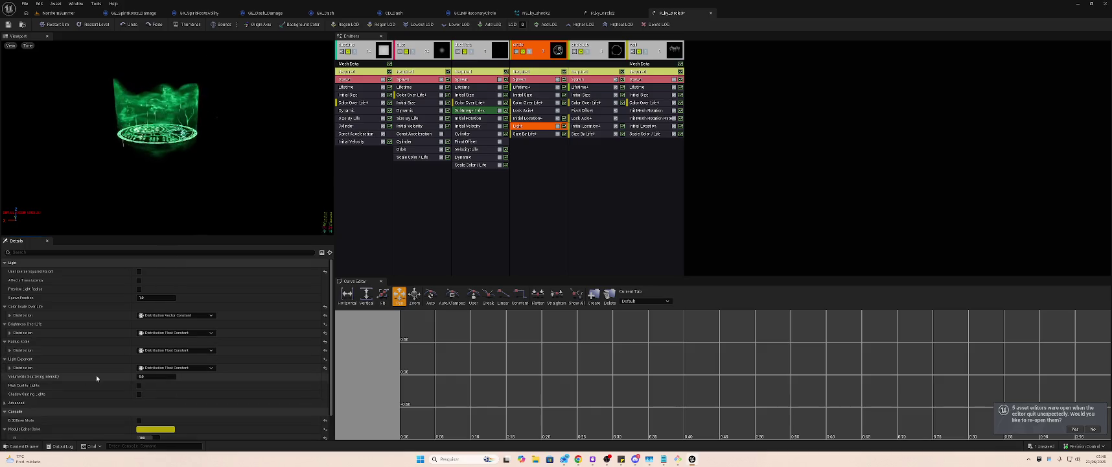
click(10, 350)
click(9, 333)
click(10, 315)
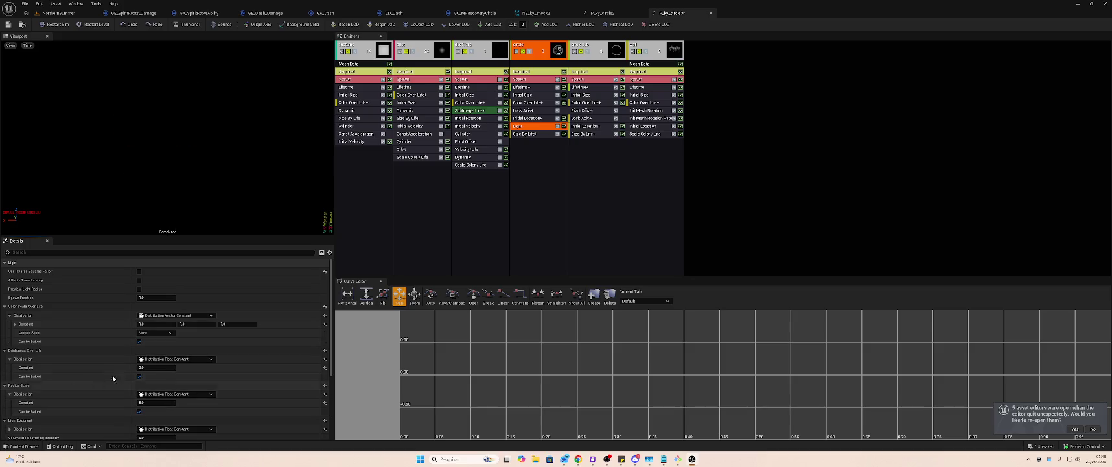
scroll(286, 315, down, 5)
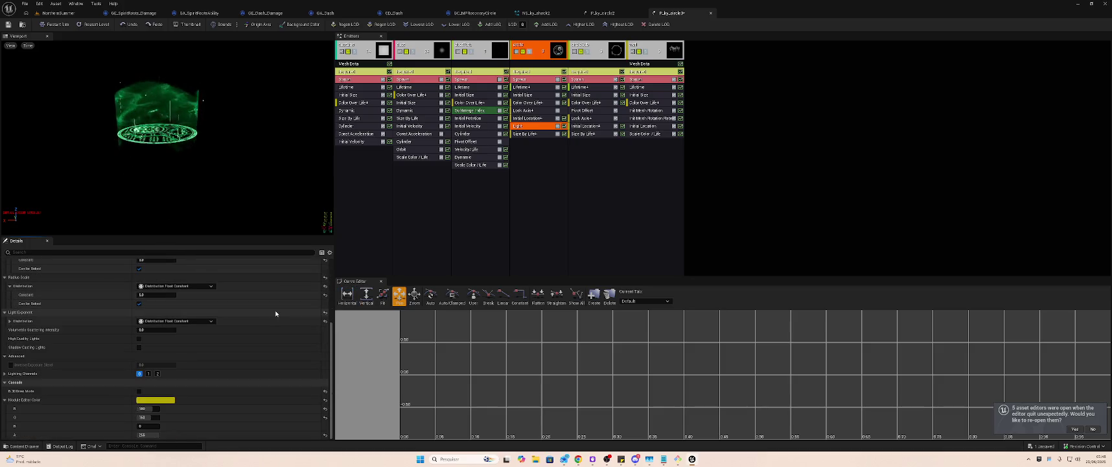
scroll(275, 304, up, 5)
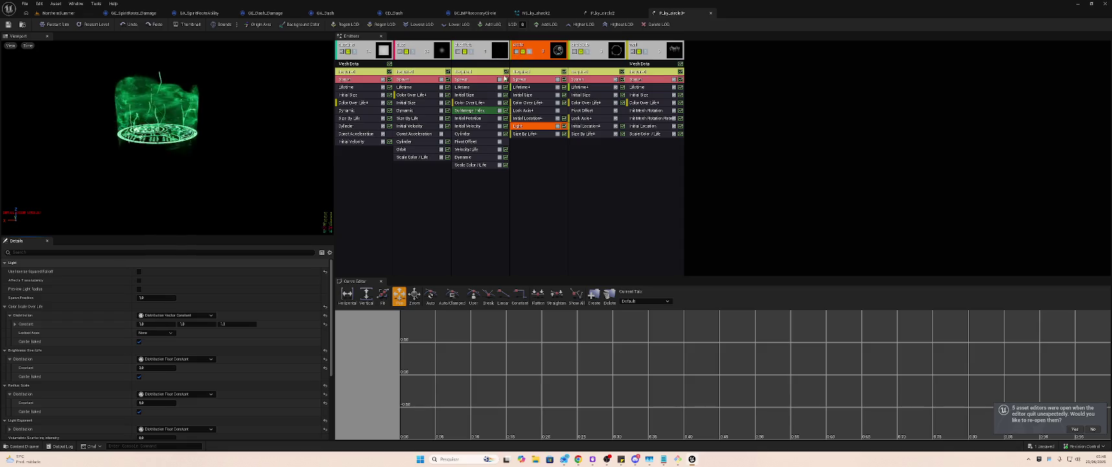
click(525, 134)
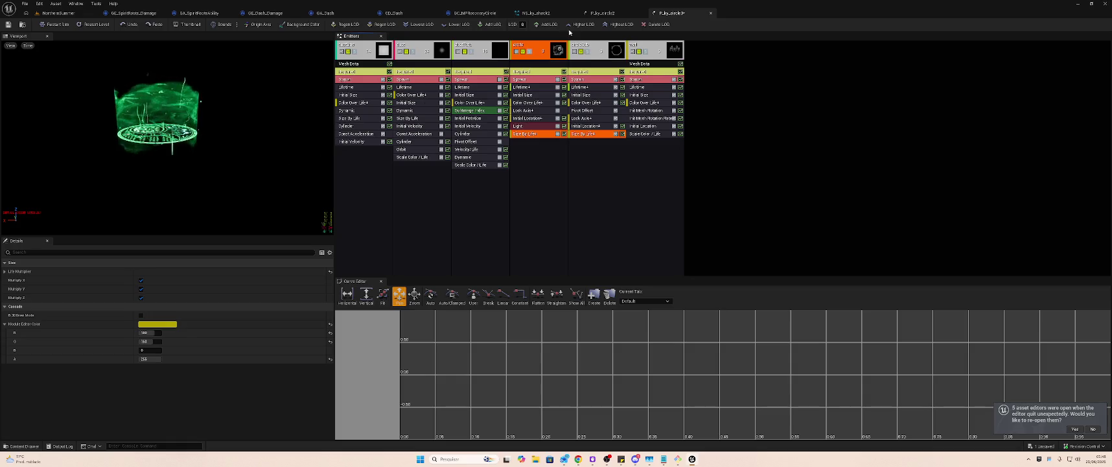
click(543, 176)
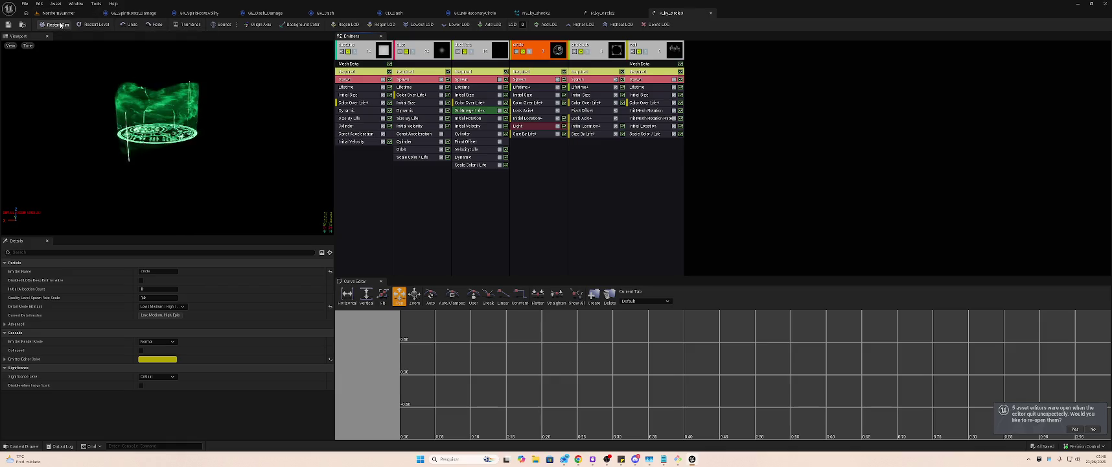
click(94, 25)
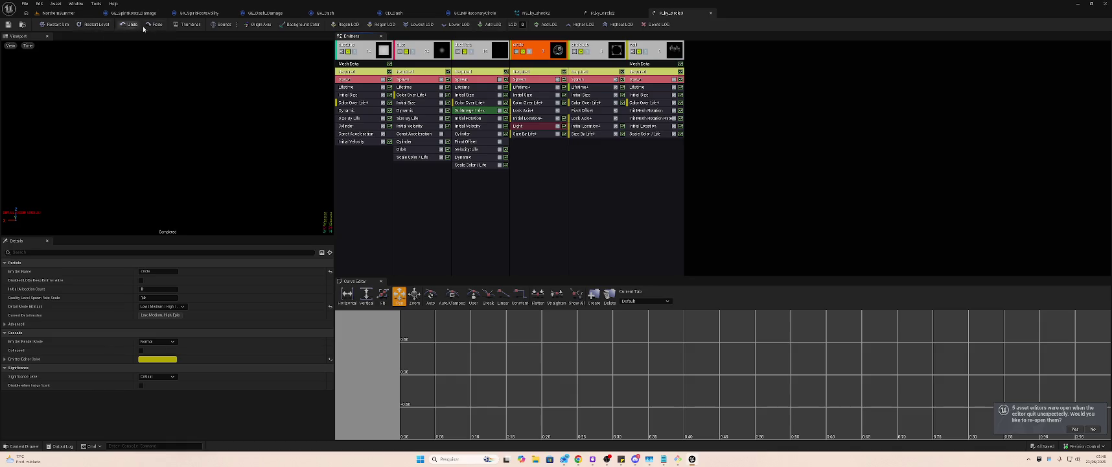
click(292, 24)
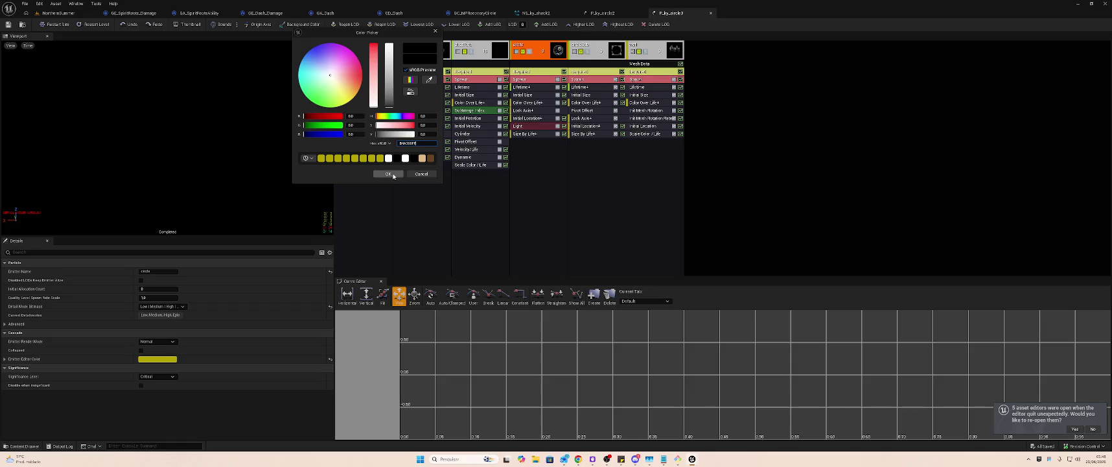
click(389, 175)
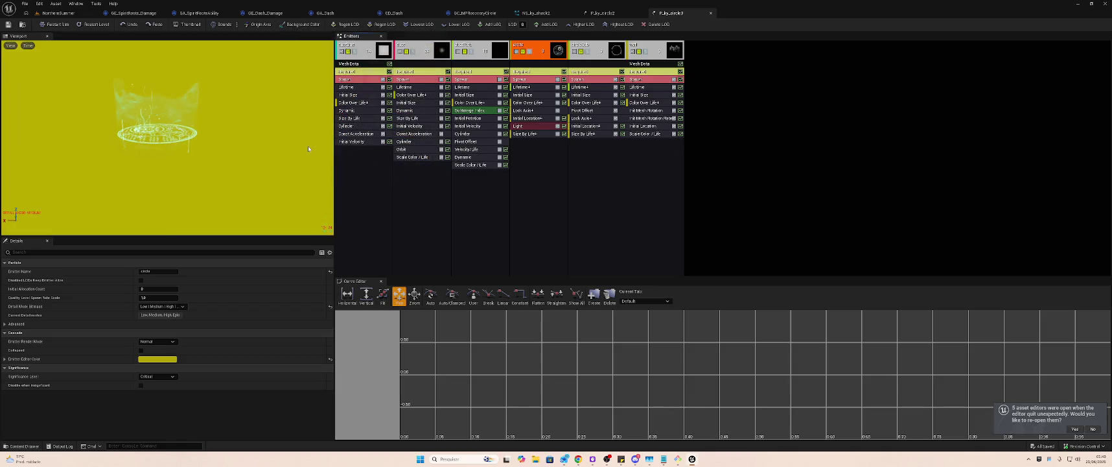
key(ctrl+z)
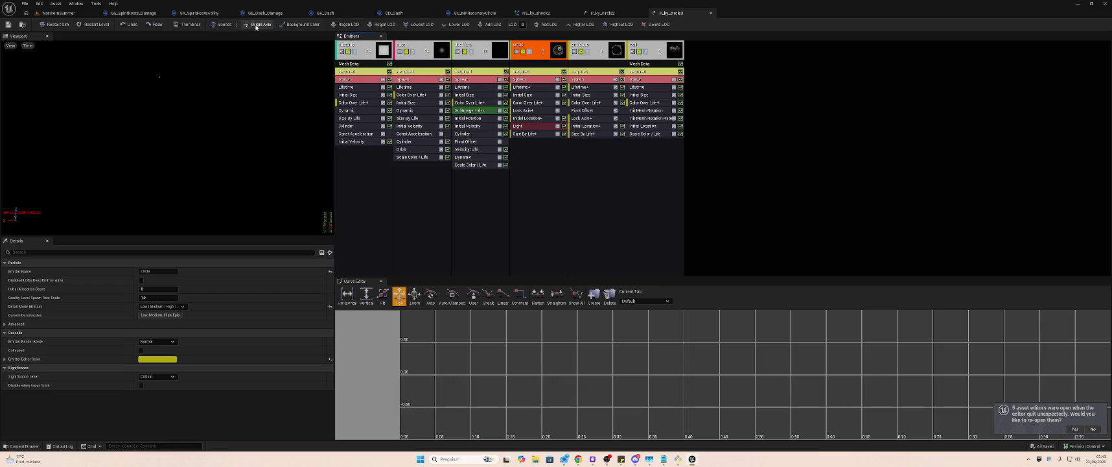
- Decline Regen LOD, toggle origin axis and bounds previews, then reselect P_ky_circle3 in NorthernSummer
click(343, 24)
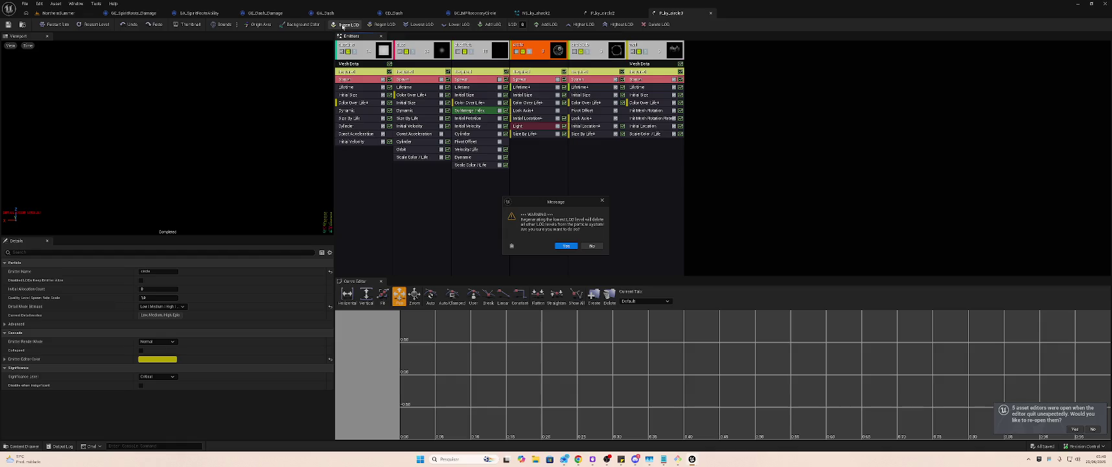
click(593, 246)
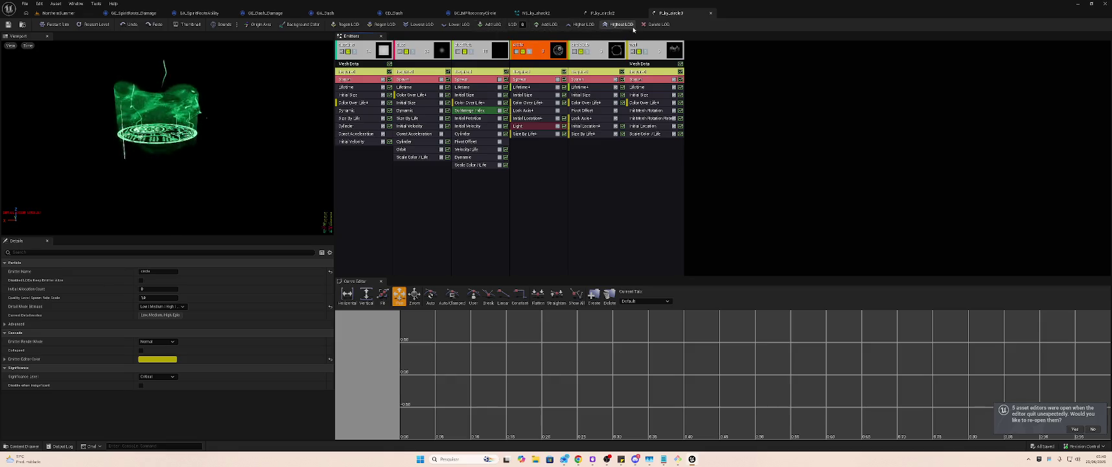
click(260, 24)
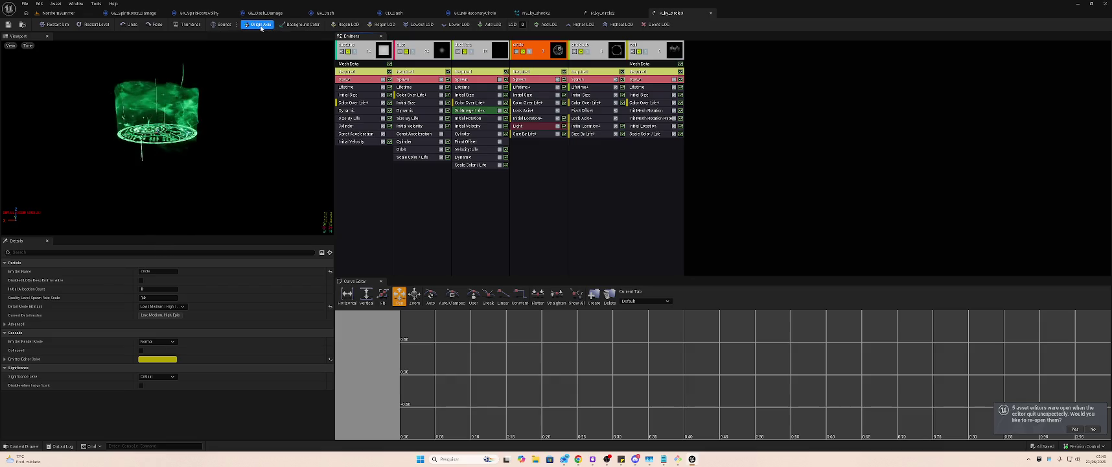
click(259, 24)
click(221, 26)
click(221, 26)
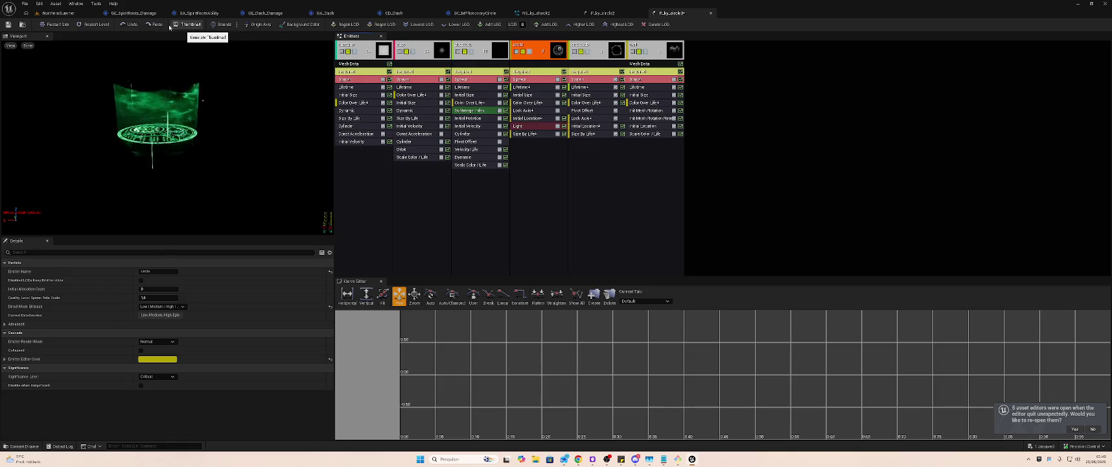
click(65, 13)
click(526, 241)
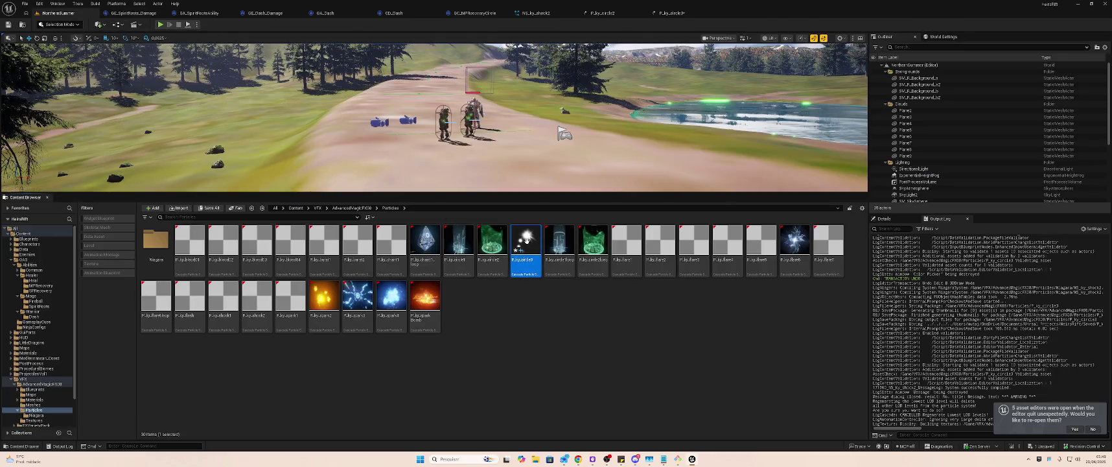
- Reopen P_ky_circle3 to inspect its emitter colour and particle system properties, then return
right_click(545, 296)
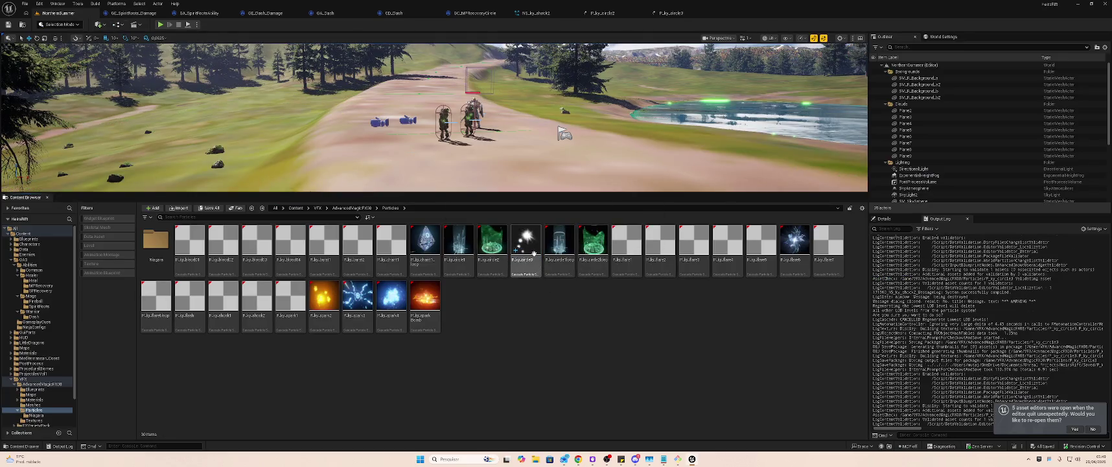
double_click(527, 248)
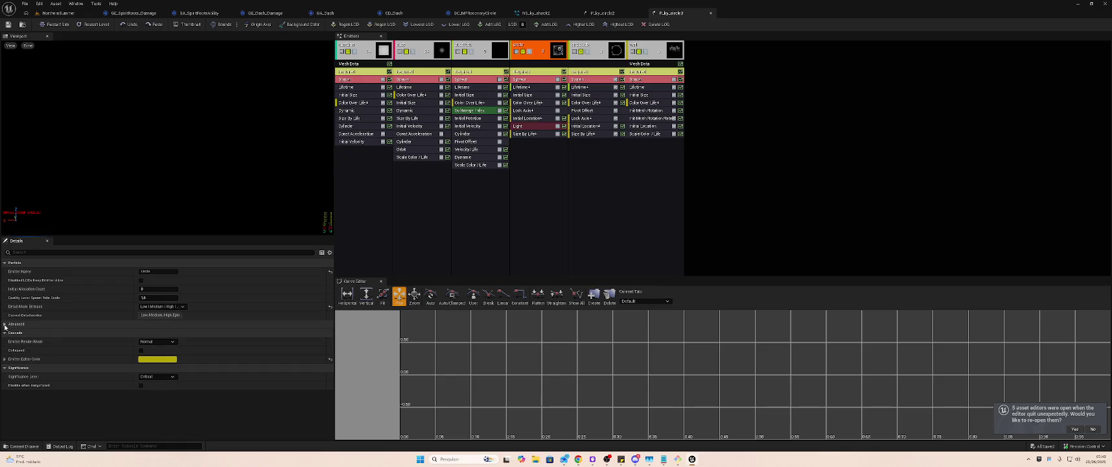
click(4, 360)
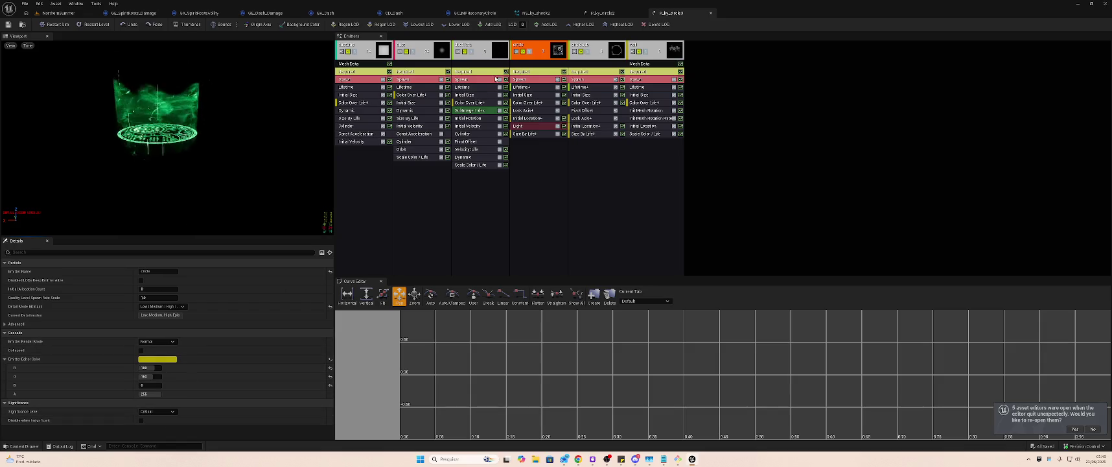
right_click(560, 50)
click(380, 45)
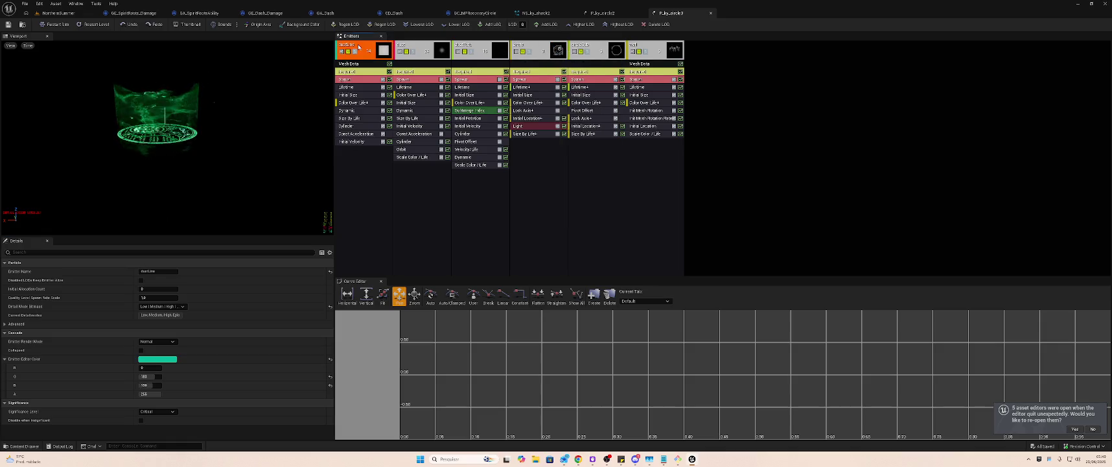
click(770, 82)
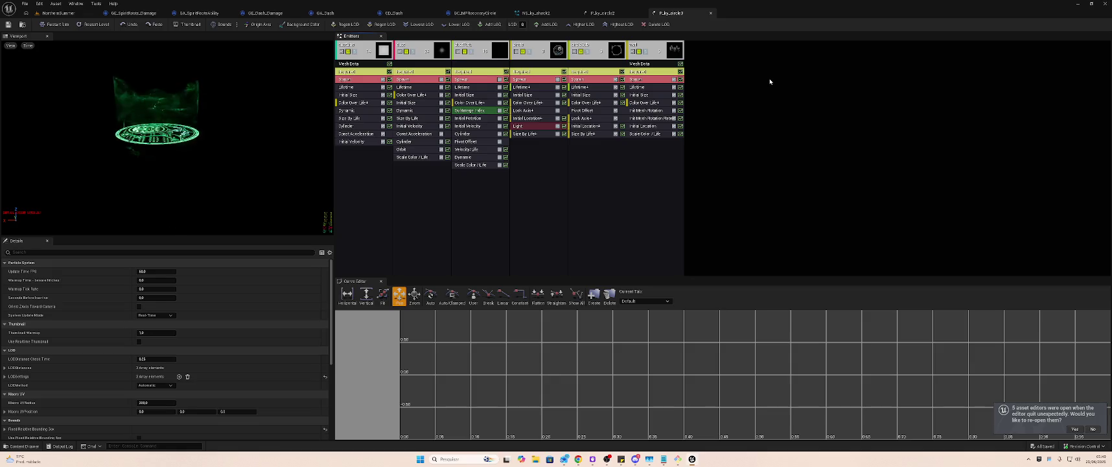
click(67, 15)
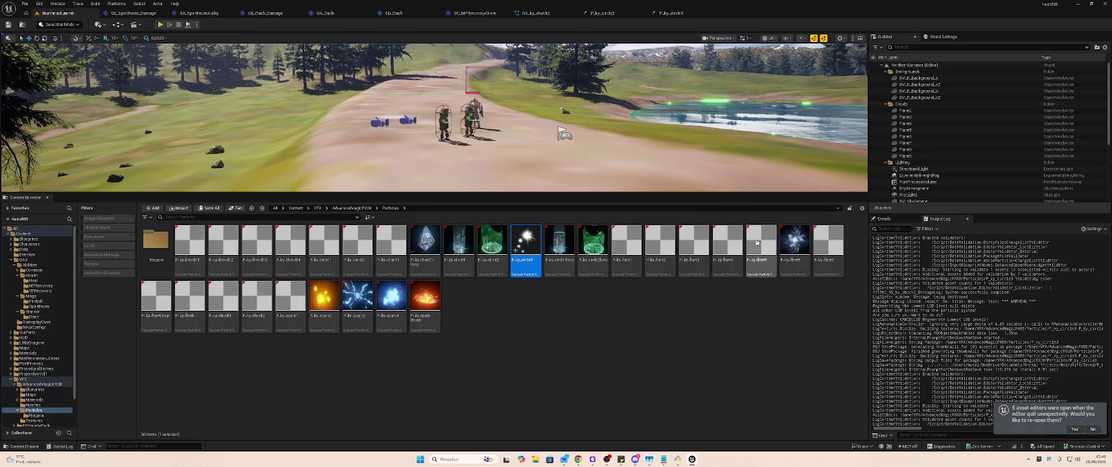
- Open P_ky_flare1 through P_ky_flare4 in the particle editor to preview them
click(620, 245)
double_click(622, 247)
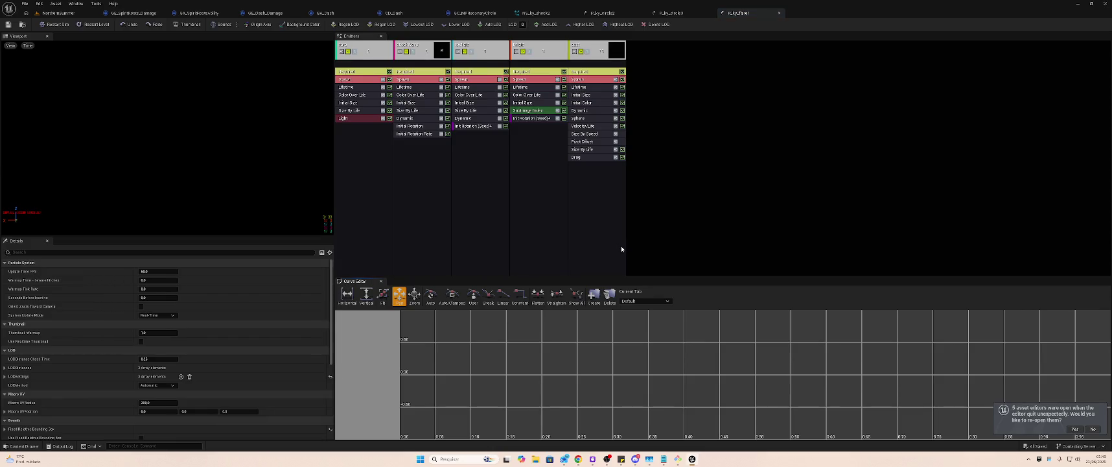
click(71, 13)
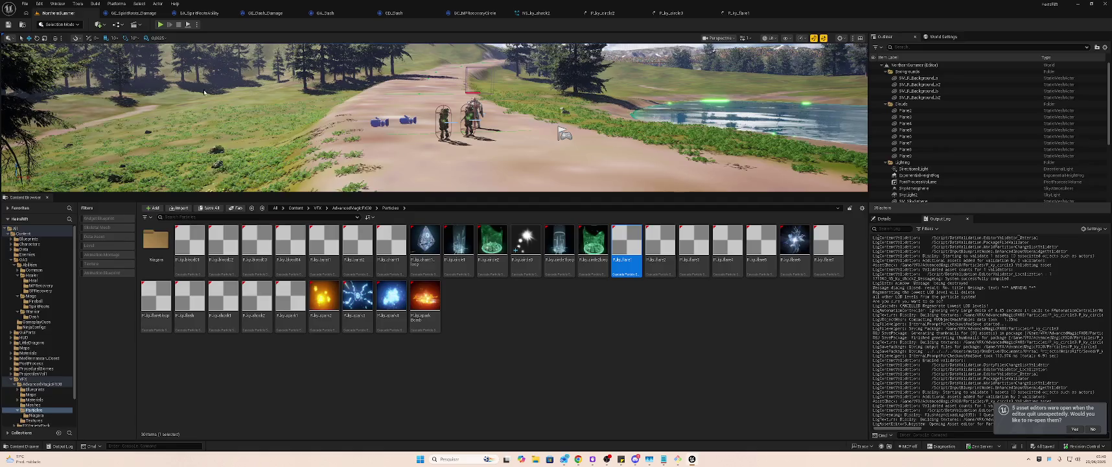
double_click(664, 253)
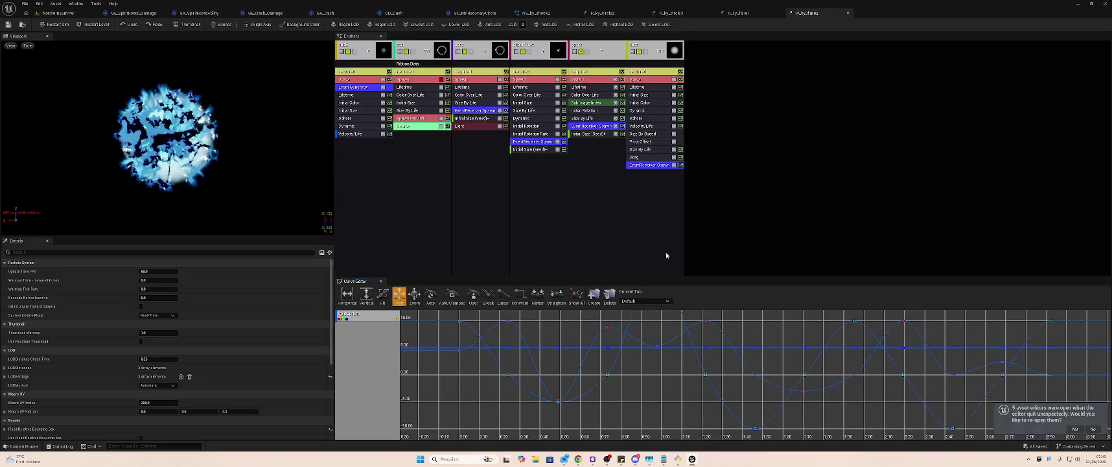
click(65, 13)
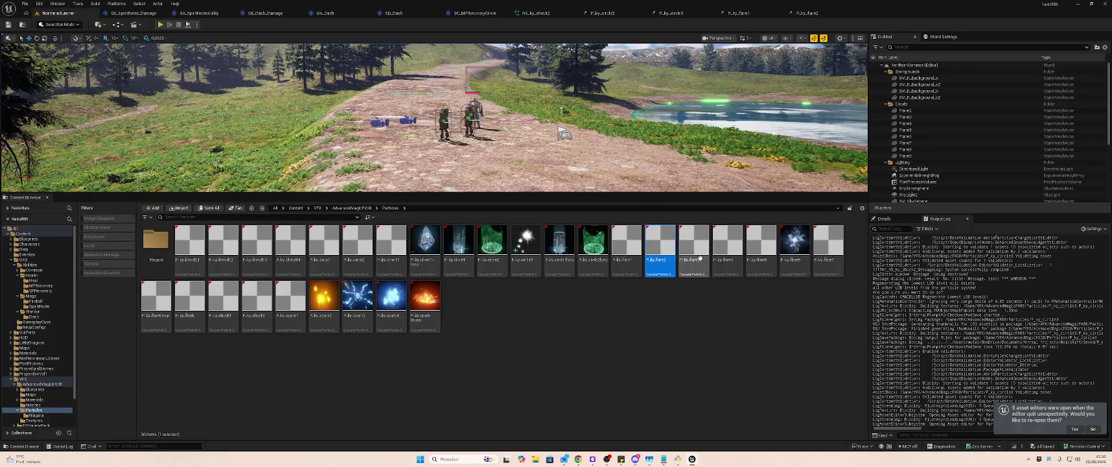
click(701, 253)
double_click(693, 254)
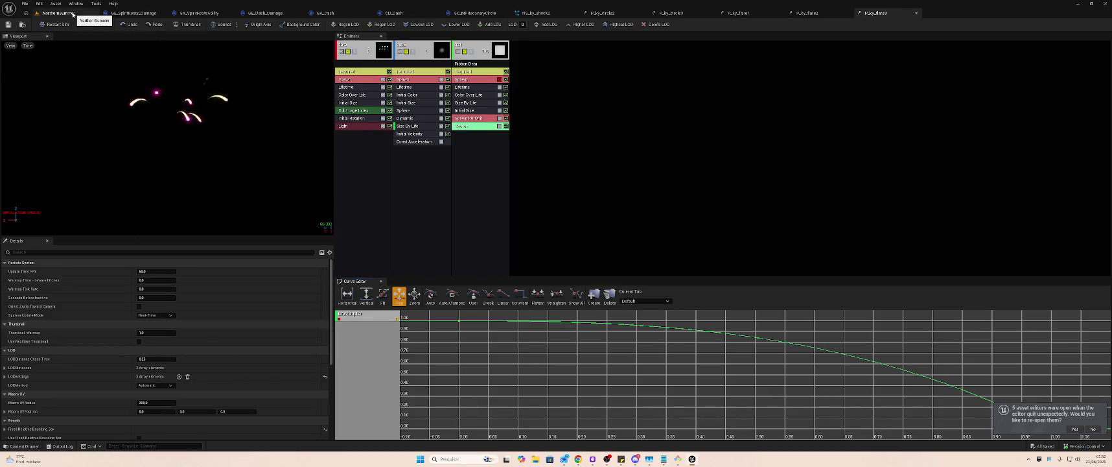
click(72, 14)
double_click(729, 254)
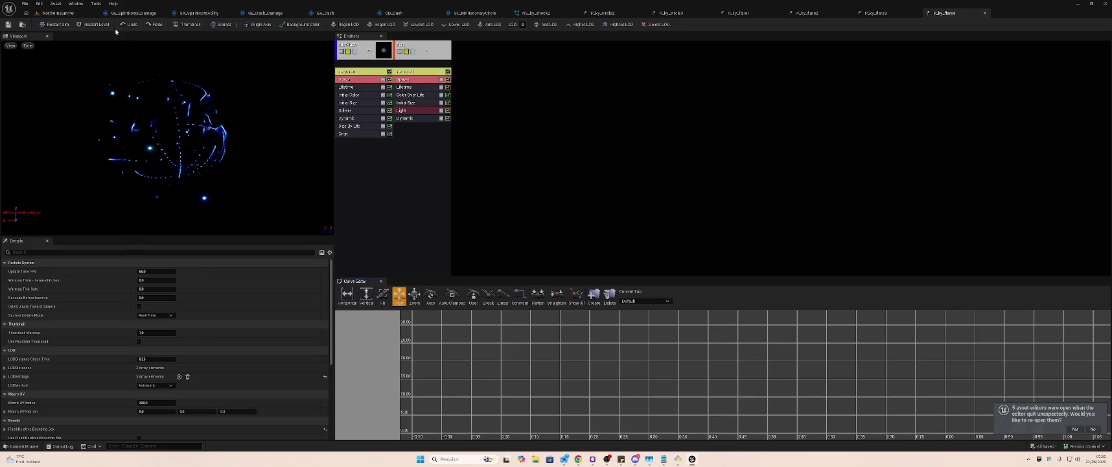
click(70, 15)
- Preview P_ky_flare5, P_ky_flare7, P_ky_charm1_loop and P_ky_burst2 effects
click(754, 241)
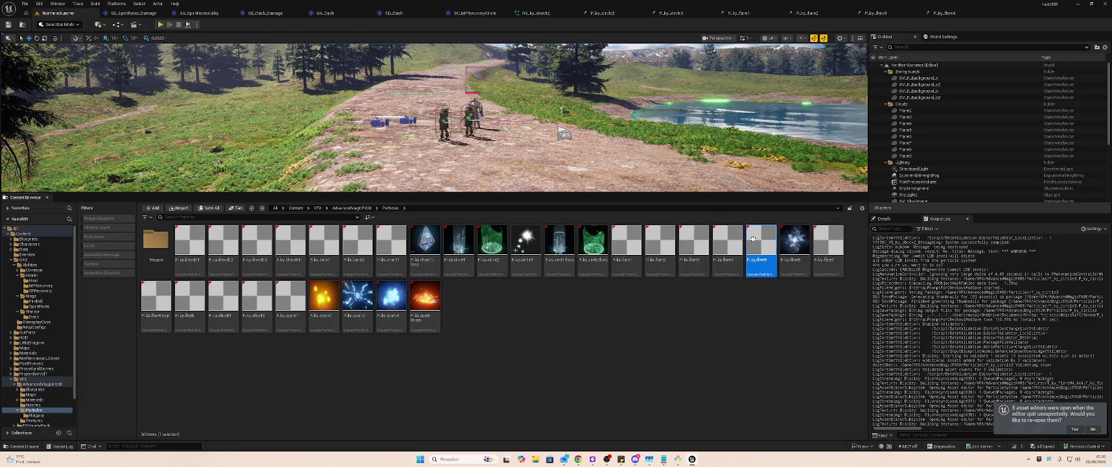
double_click(753, 240)
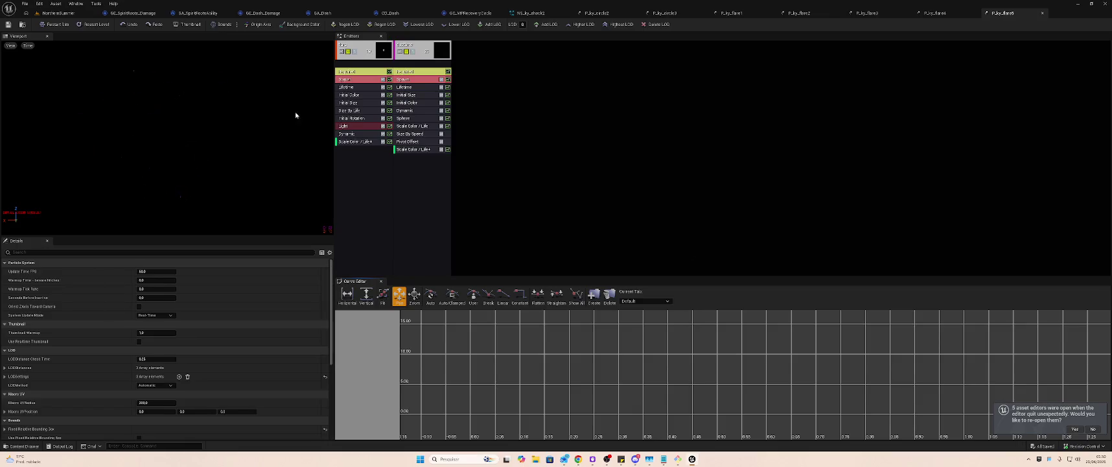
click(71, 14)
click(828, 247)
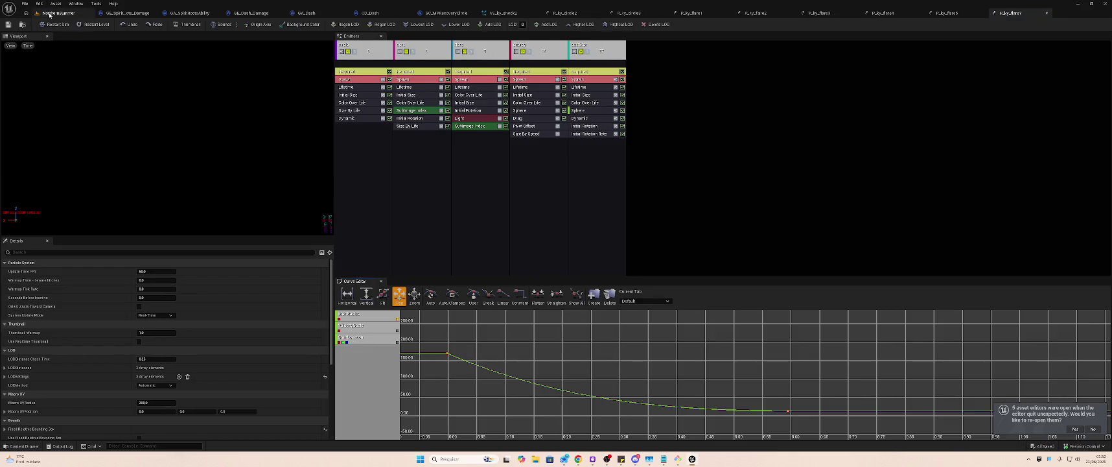
click(50, 15)
click(559, 256)
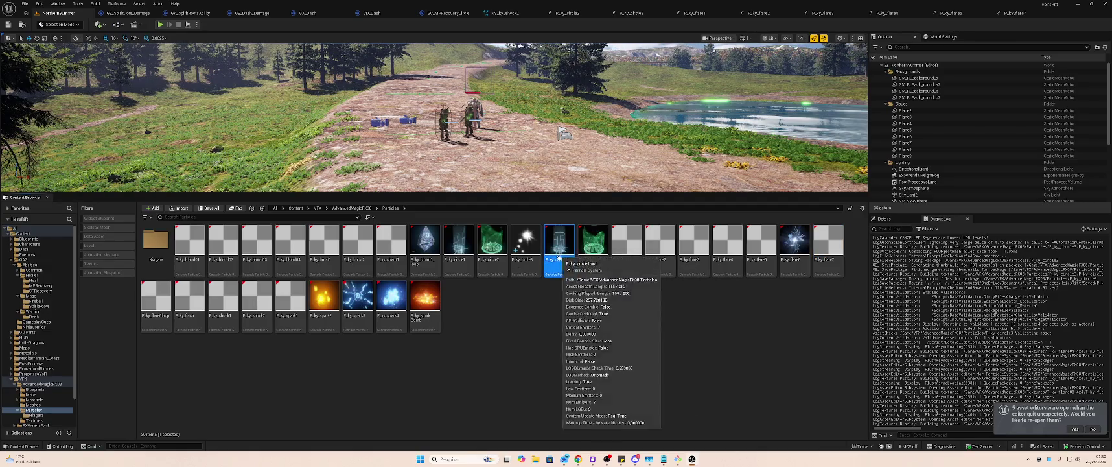
click(427, 241)
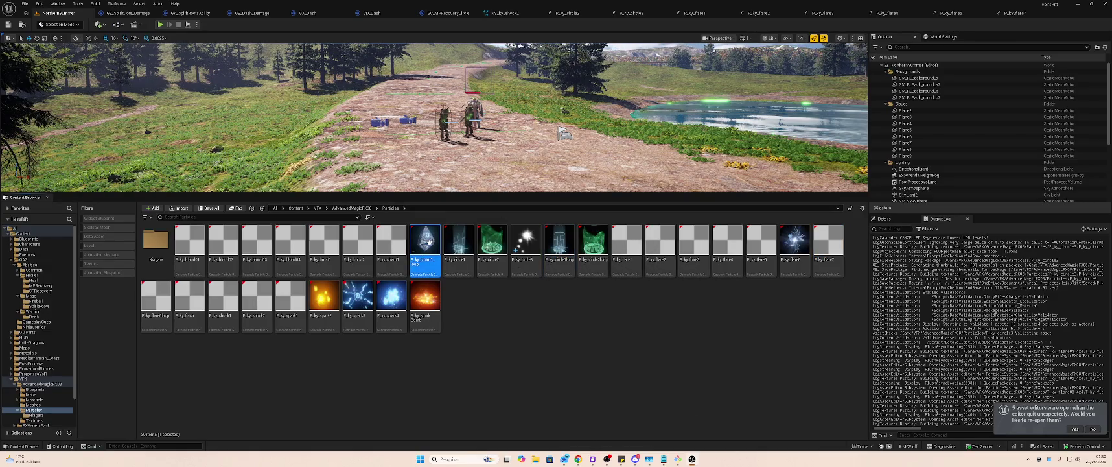
double_click(429, 245)
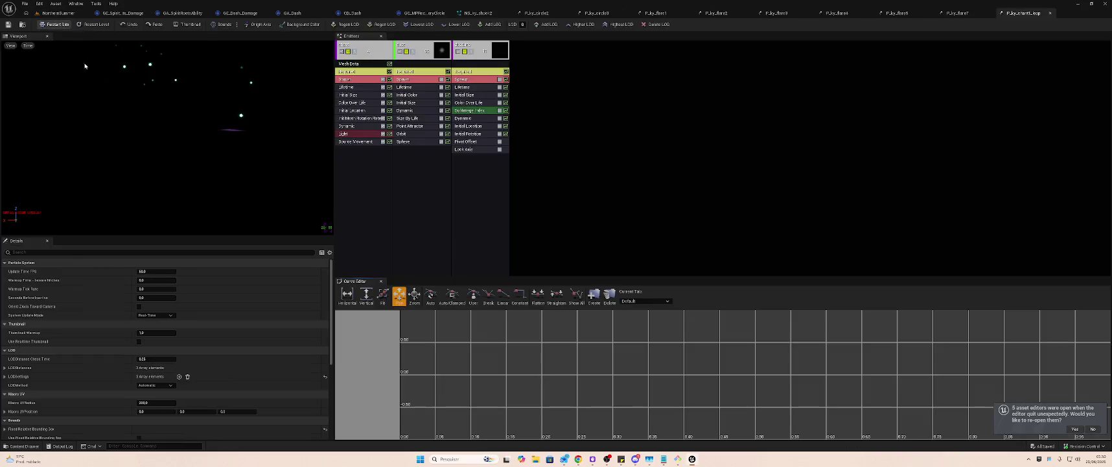
click(57, 13)
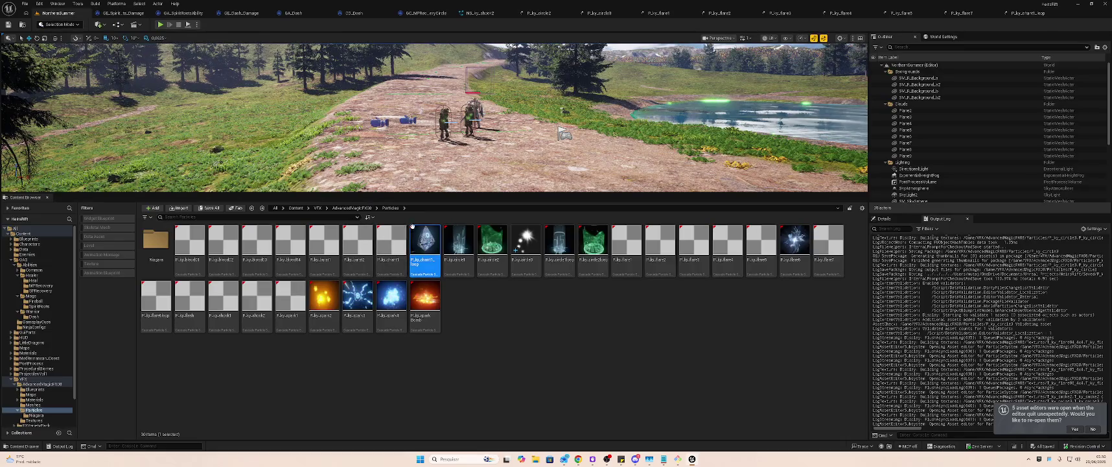
click(384, 250)
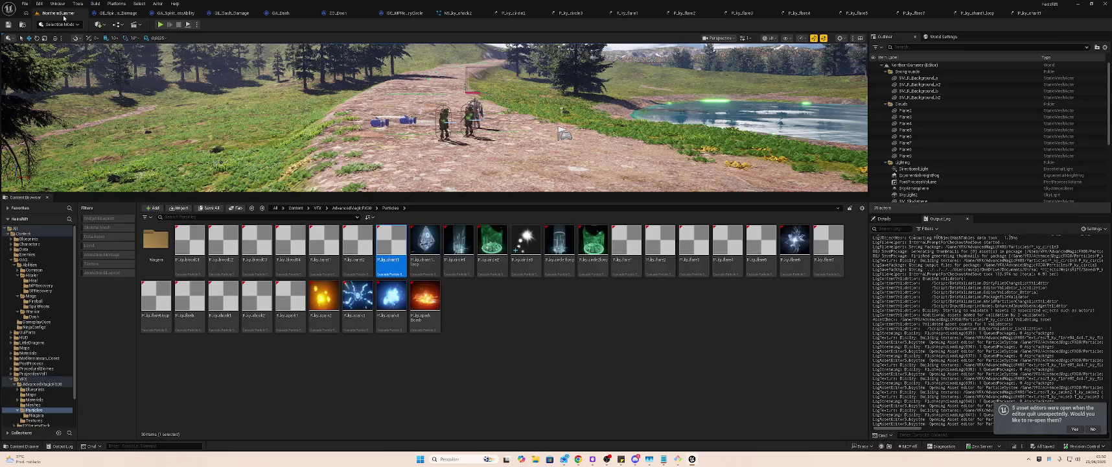
click(361, 250)
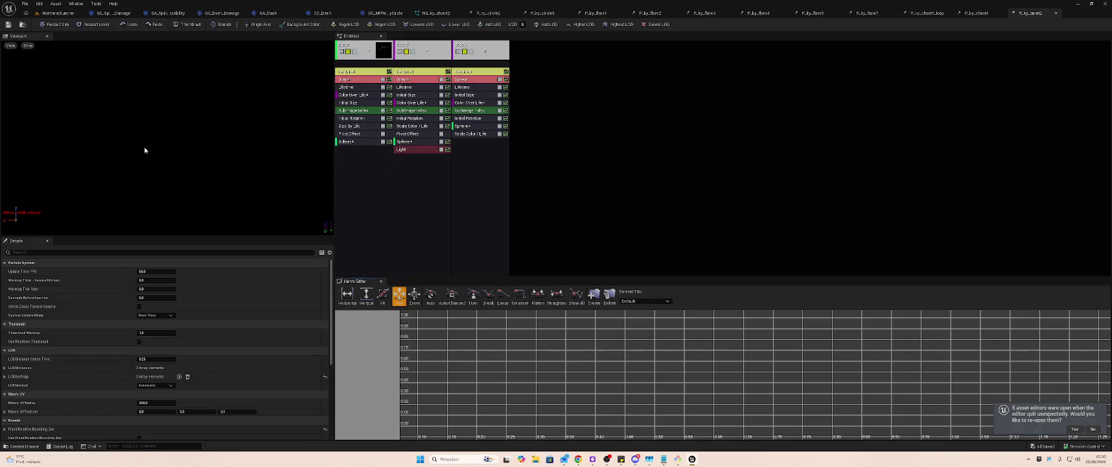
click(59, 13)
- Browse the Niagara folder, then go back to the AdvancedMagicFX08 folder
double_click(156, 246)
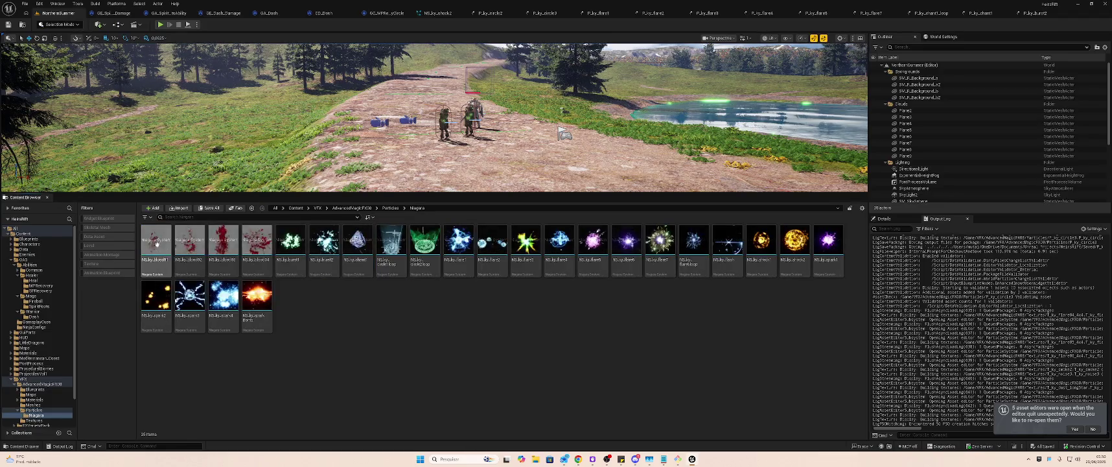
click(417, 319)
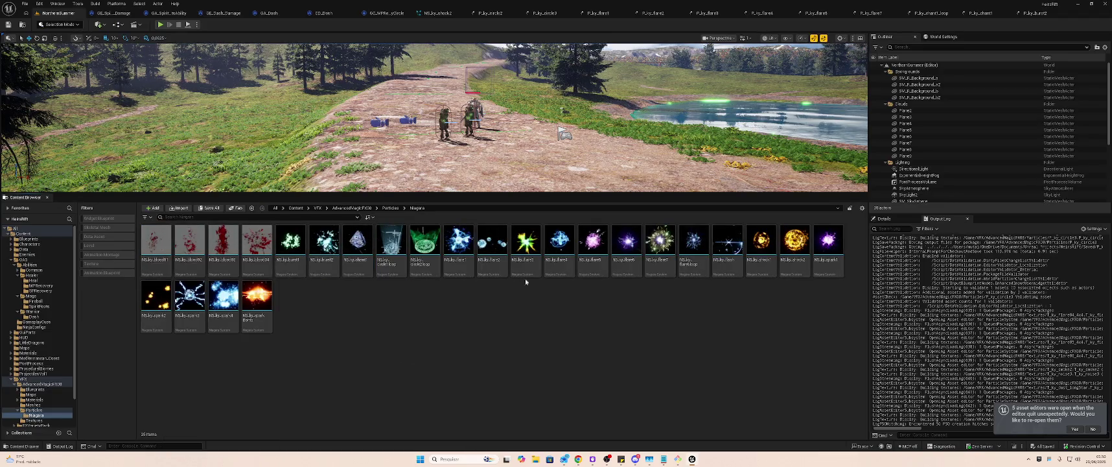
mouse_move(732, 245)
click(20, 385)
click(14, 384)
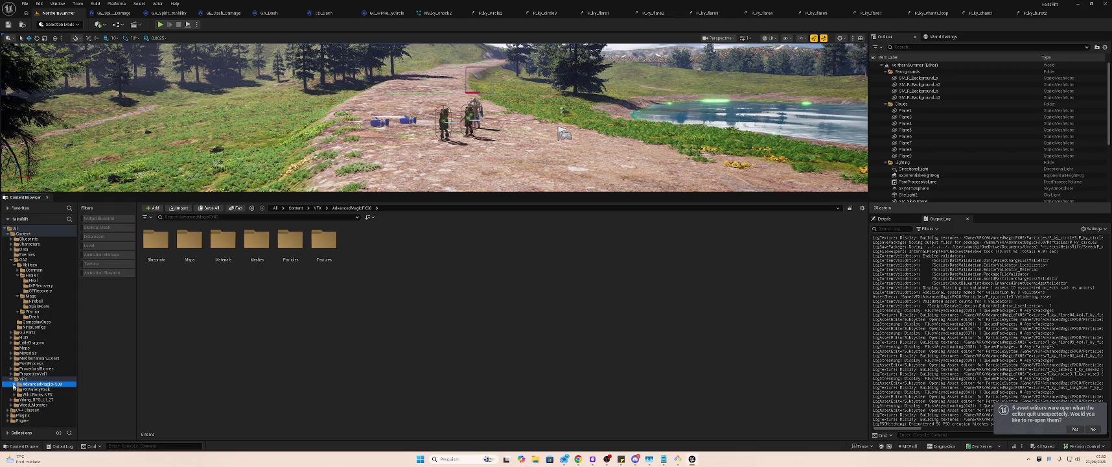
- Open P_ky_lightning2 and P_ky_lightning1 from FXVarietyPack's Particles folder
click(22, 389)
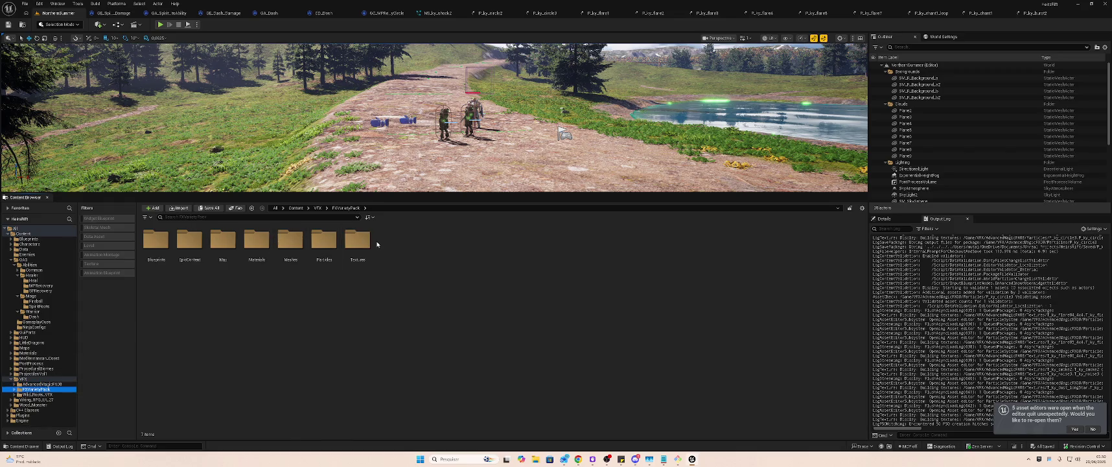
double_click(314, 240)
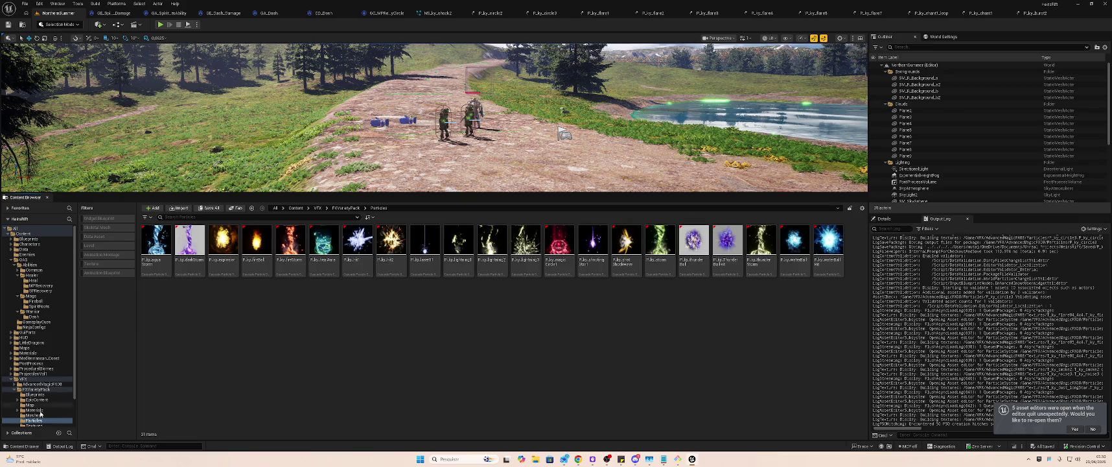
scroll(44, 407, down, 1)
scroll(44, 407, down, 1)
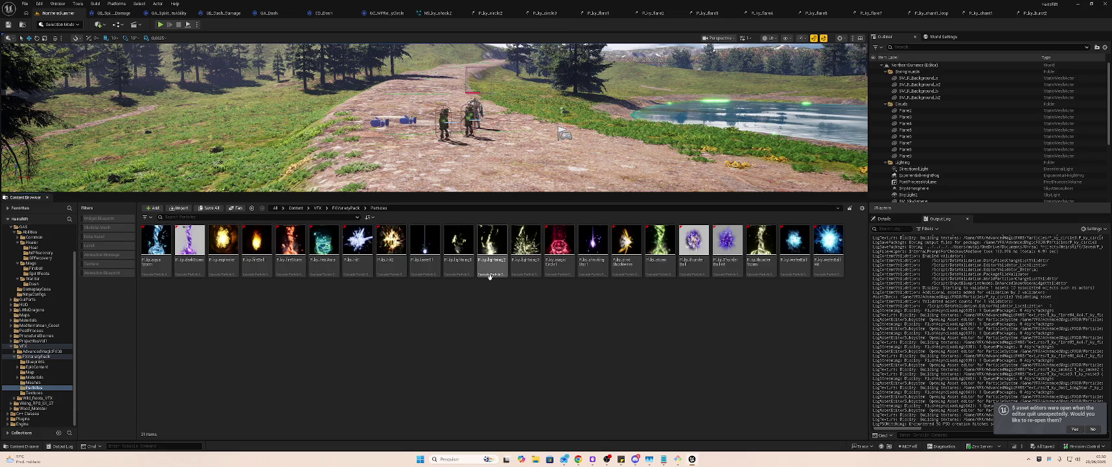
click(489, 243)
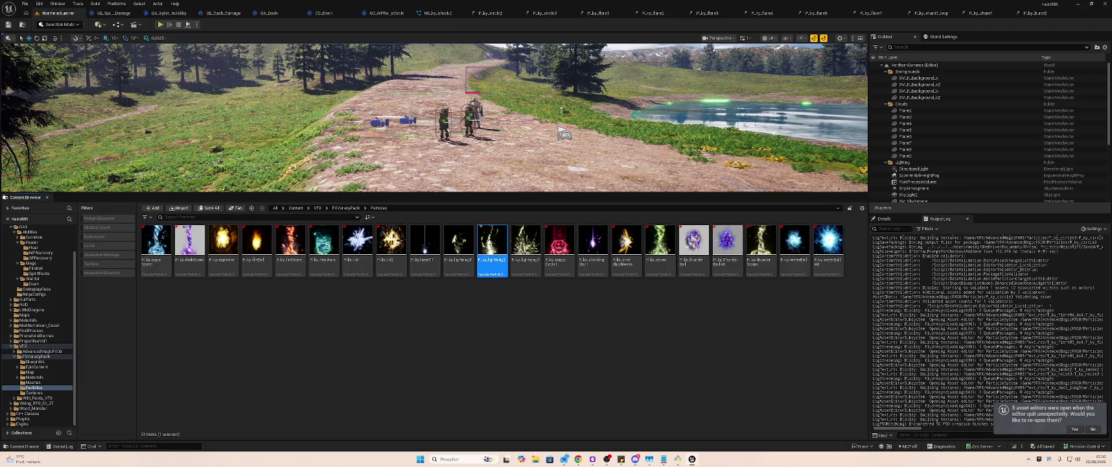
double_click(491, 243)
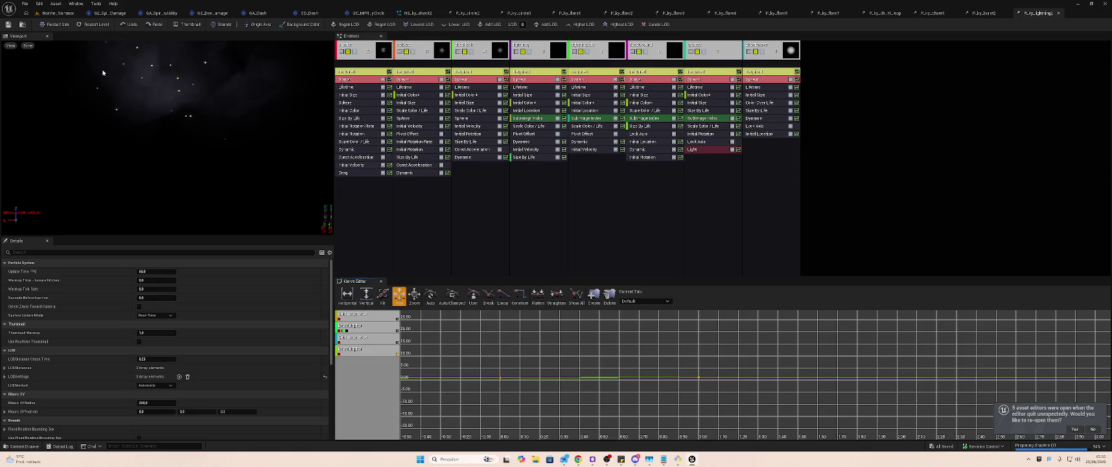
click(59, 13)
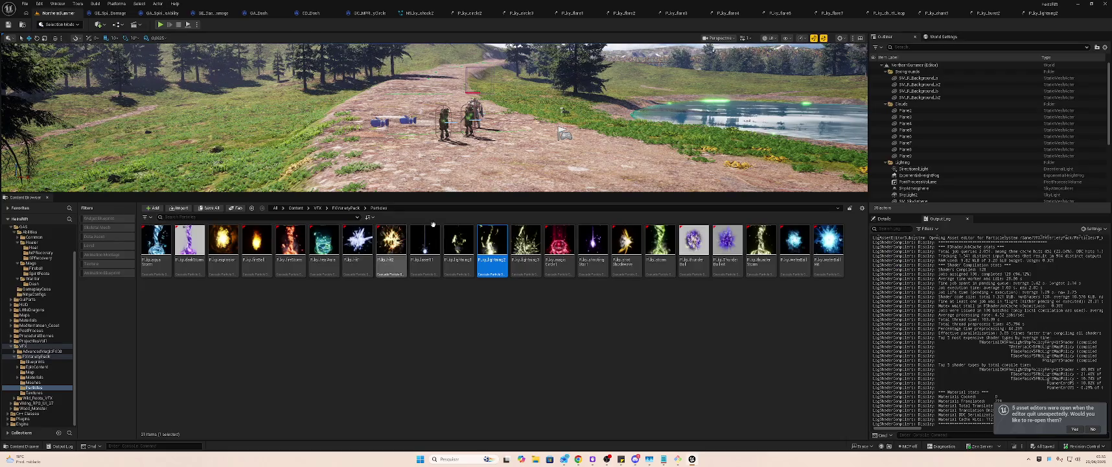
click(458, 246)
double_click(458, 248)
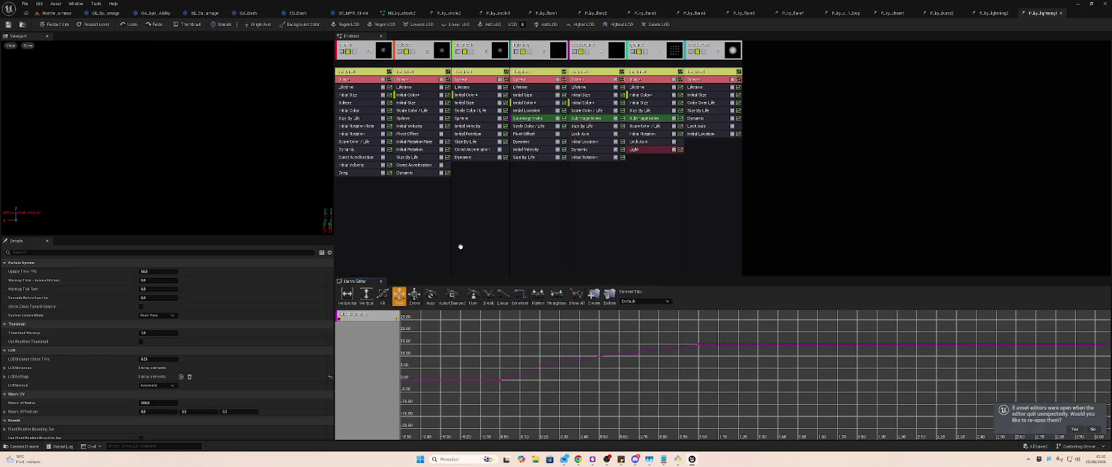
click(57, 13)
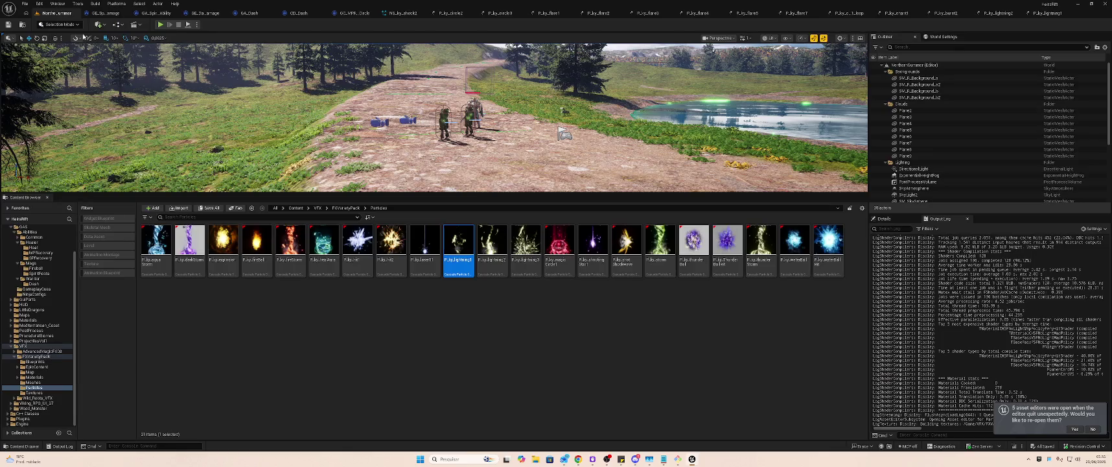
- Replay the P_ky_lightning2 preview twice with Restart Sim, then return to the level
double_click(493, 243)
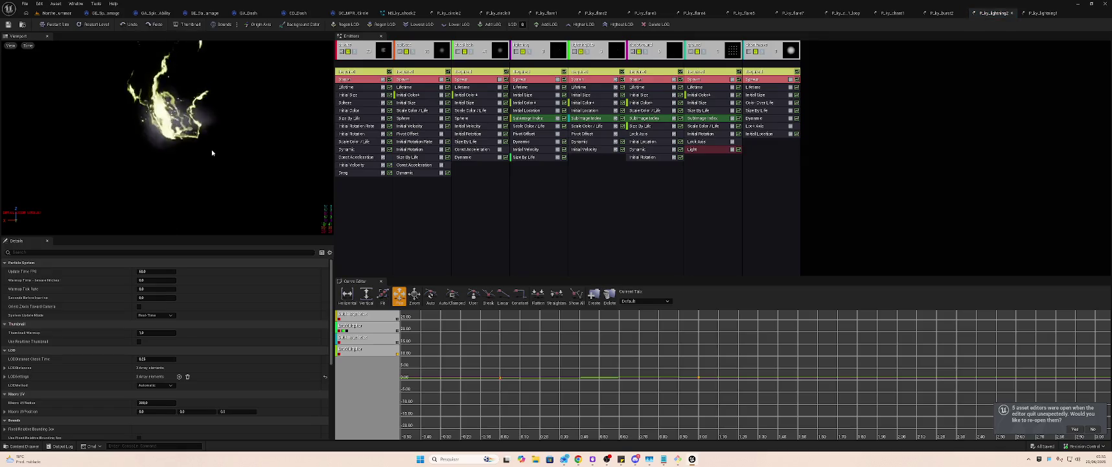
click(64, 26)
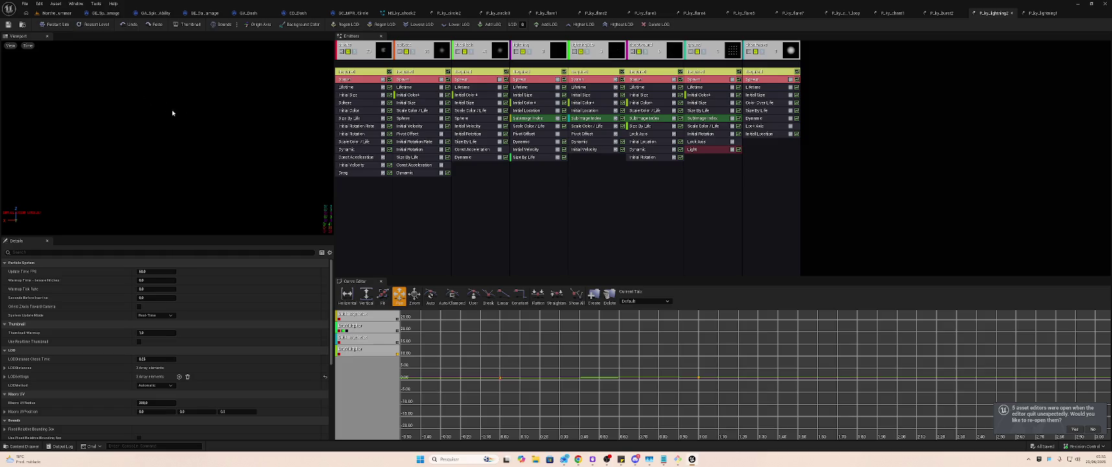
click(68, 26)
click(54, 5)
click(39, 12)
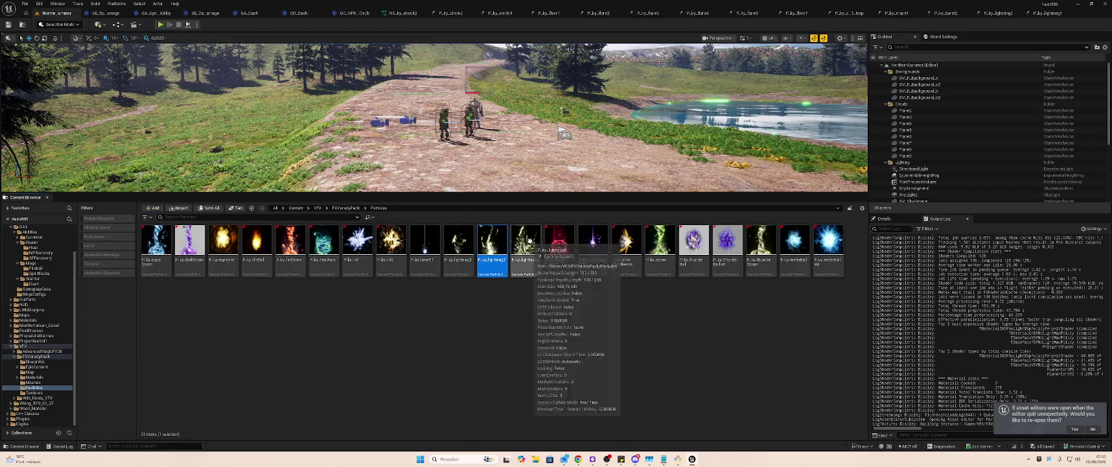
- Preview P_ky_lightning3 and P_ky_lightning1, then list the GameplayCues folder's three cue assets
click(527, 240)
double_click(523, 240)
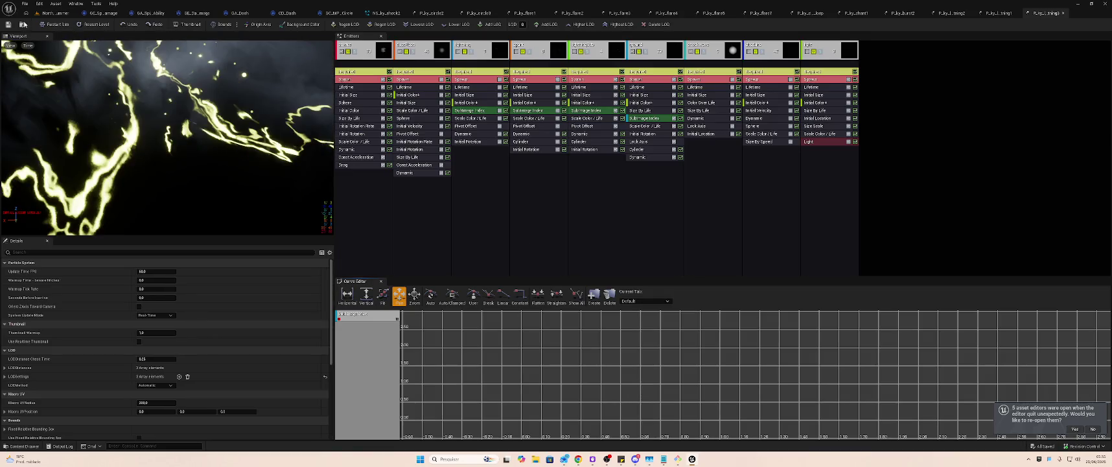
click(45, 14)
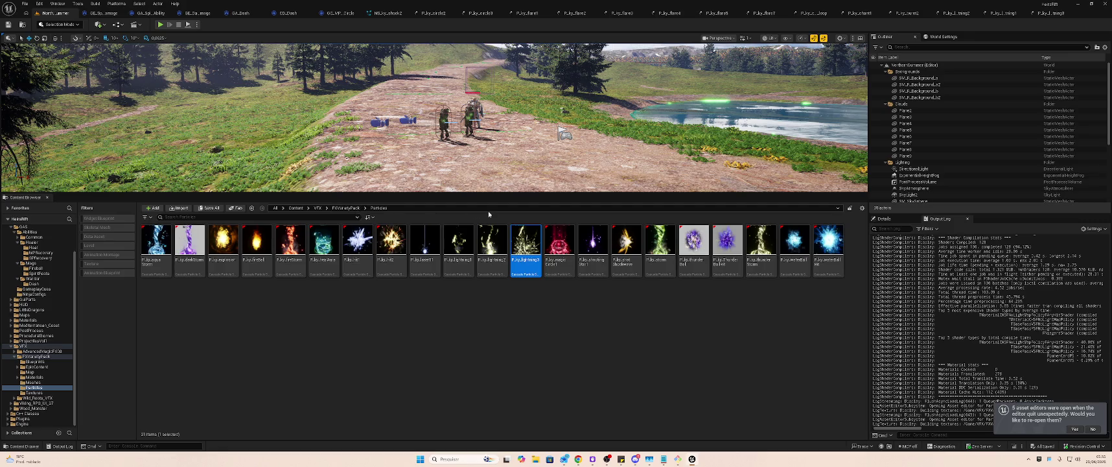
double_click(461, 251)
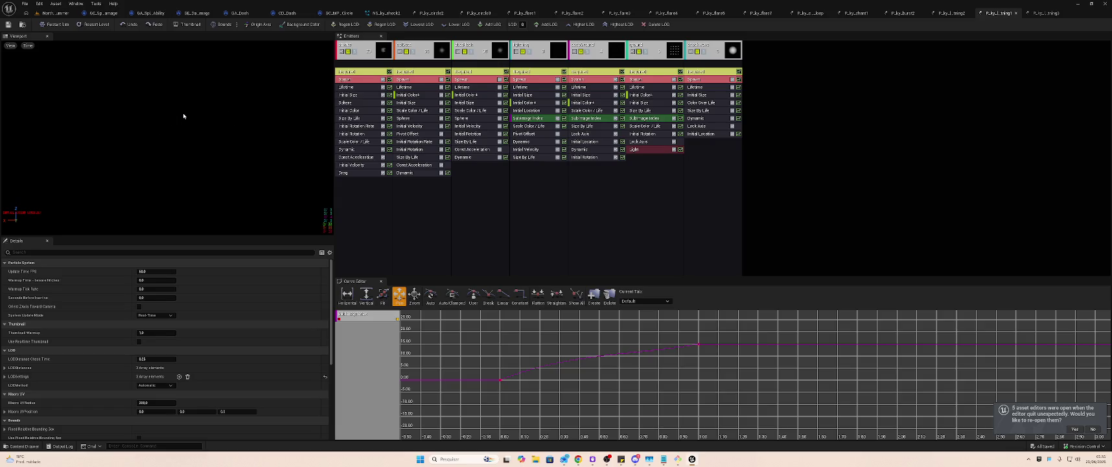
click(57, 14)
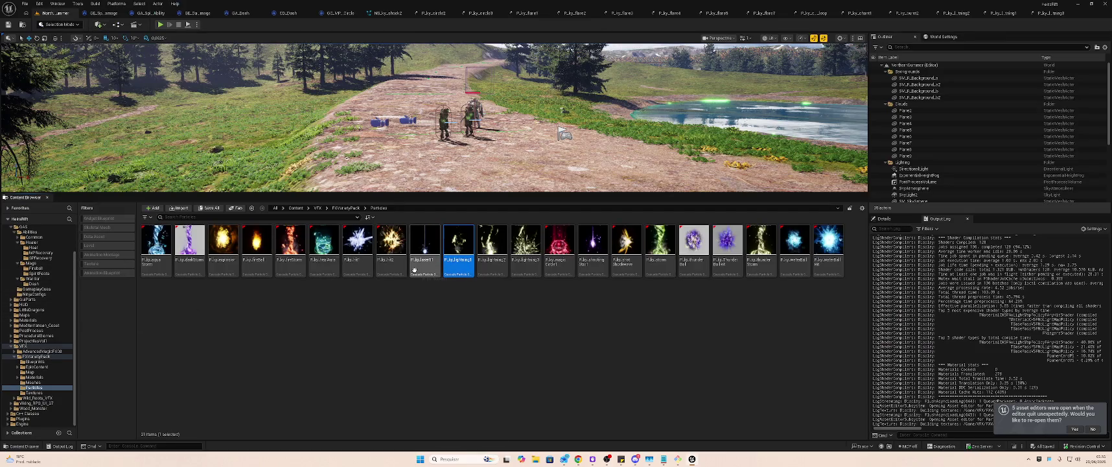
click(53, 289)
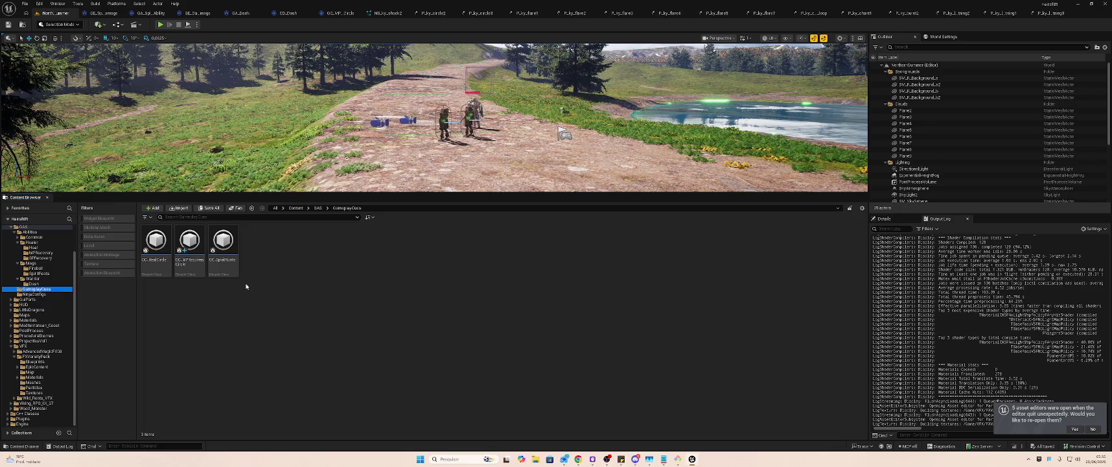
- Duplicate GC_MPRecoveryCircle as GC_MPRecoveryCircle1 and open the copy to check it
click(199, 239)
click(292, 248)
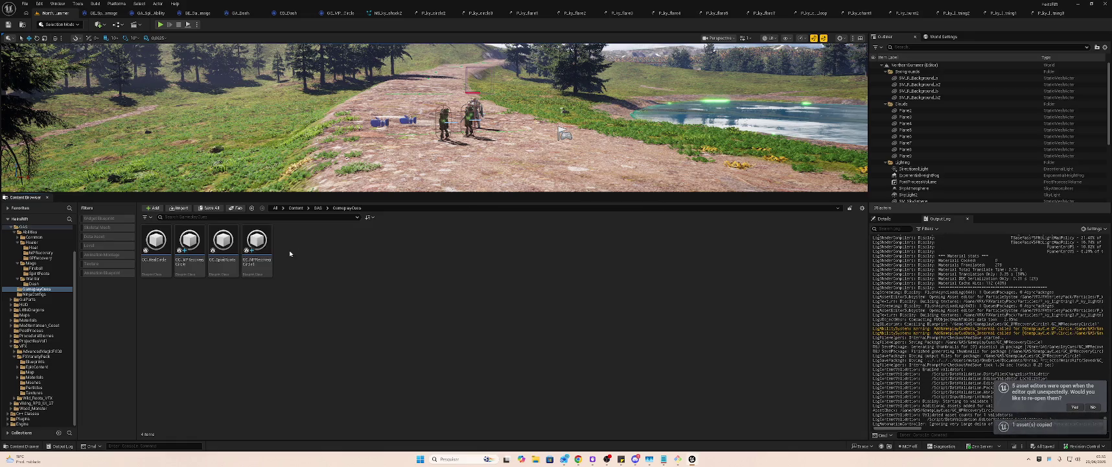
click(258, 243)
double_click(259, 241)
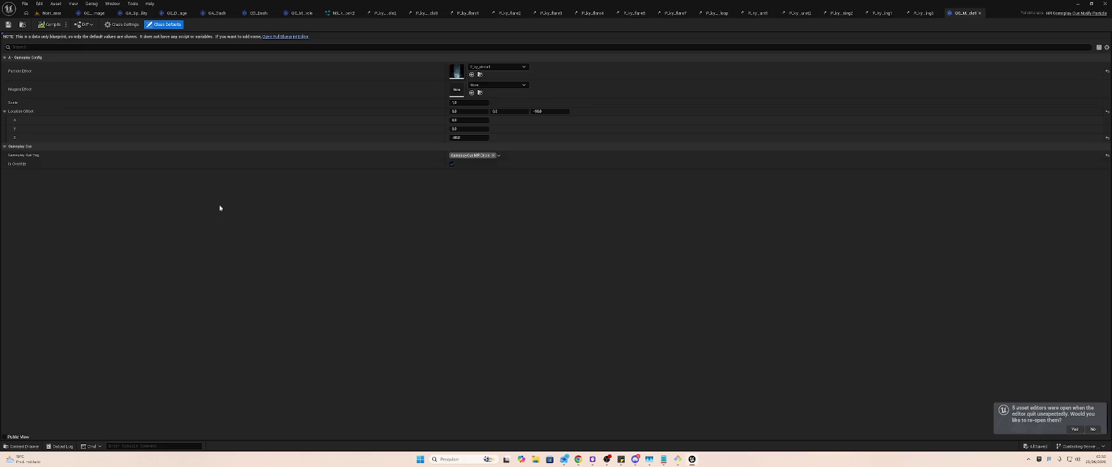
click(51, 13)
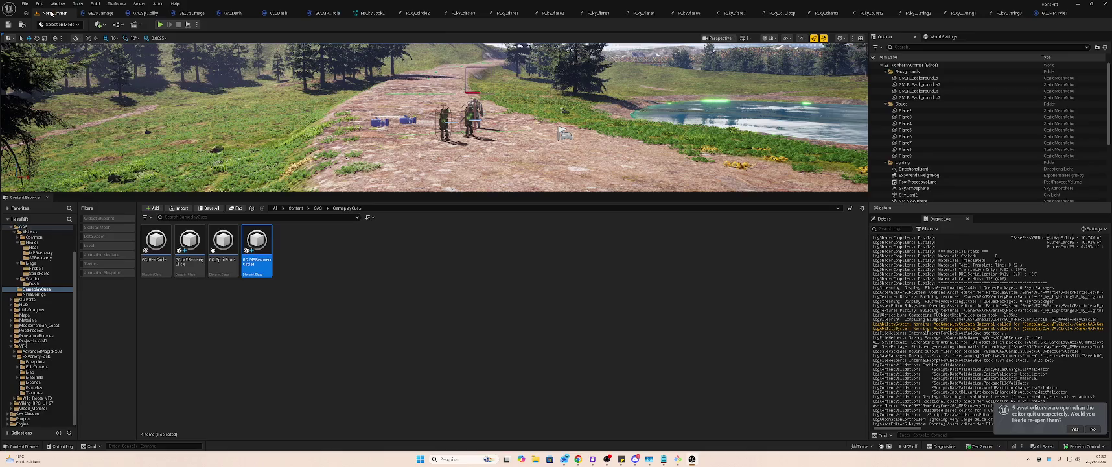
- Open the GE_SPRecovery gameplay effect from the SPRecovery folder
click(40, 258)
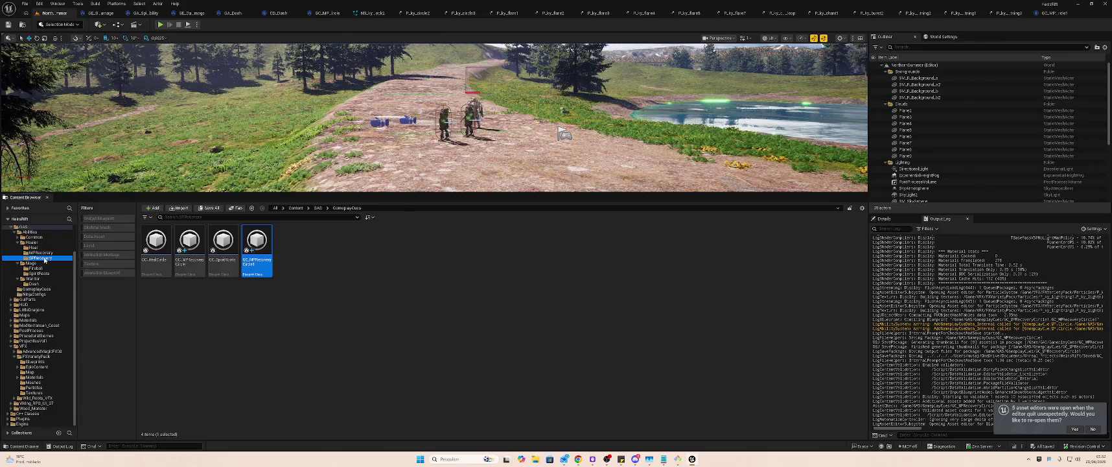
click(264, 242)
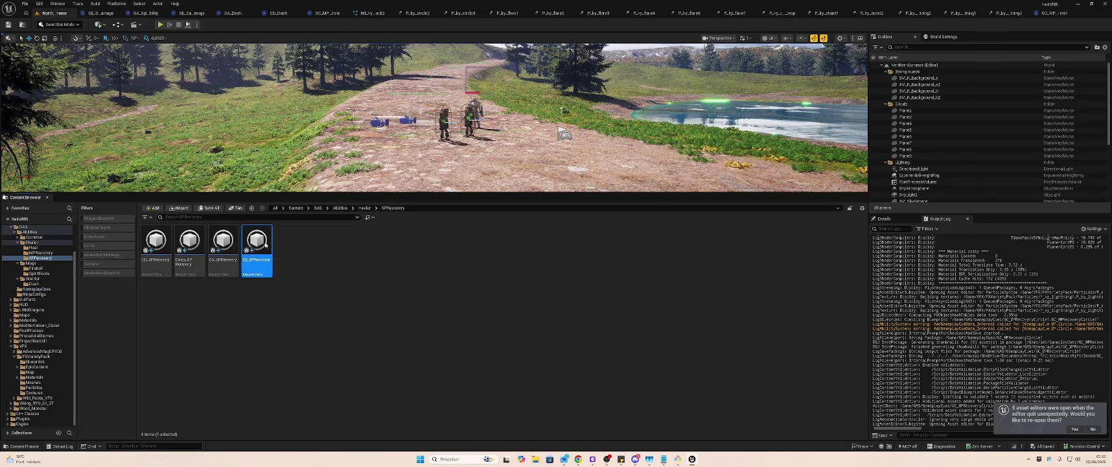
double_click(265, 244)
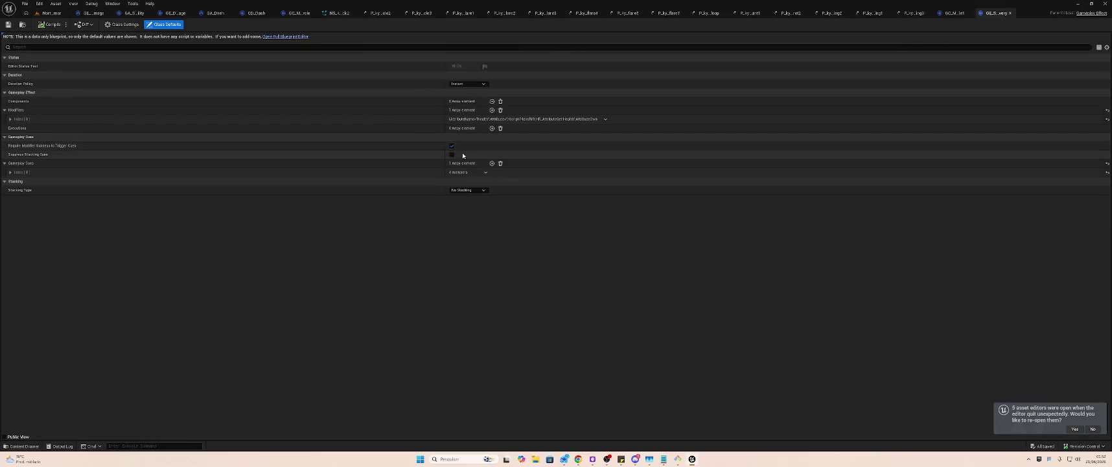
- Replace the Heal cue tag with GameplayCue.MP.Circle and save
click(10, 173)
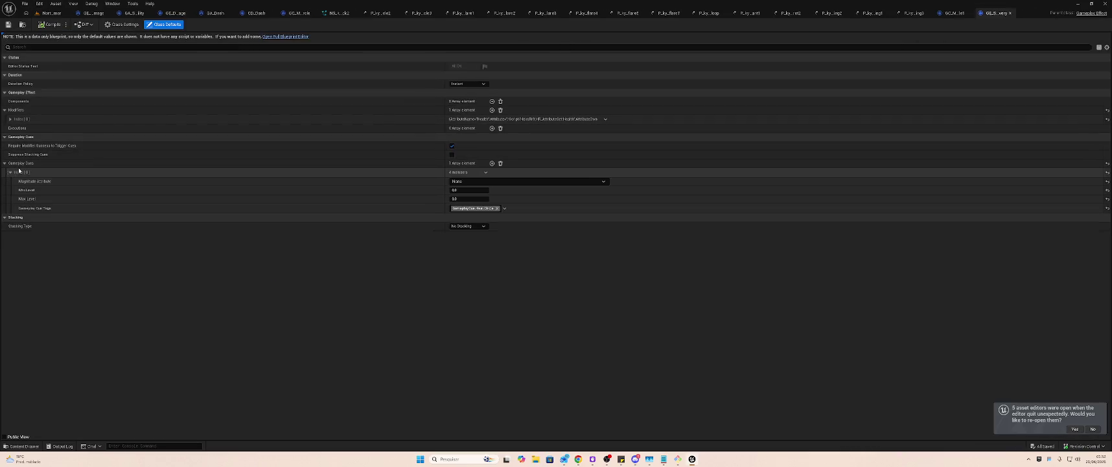
click(471, 209)
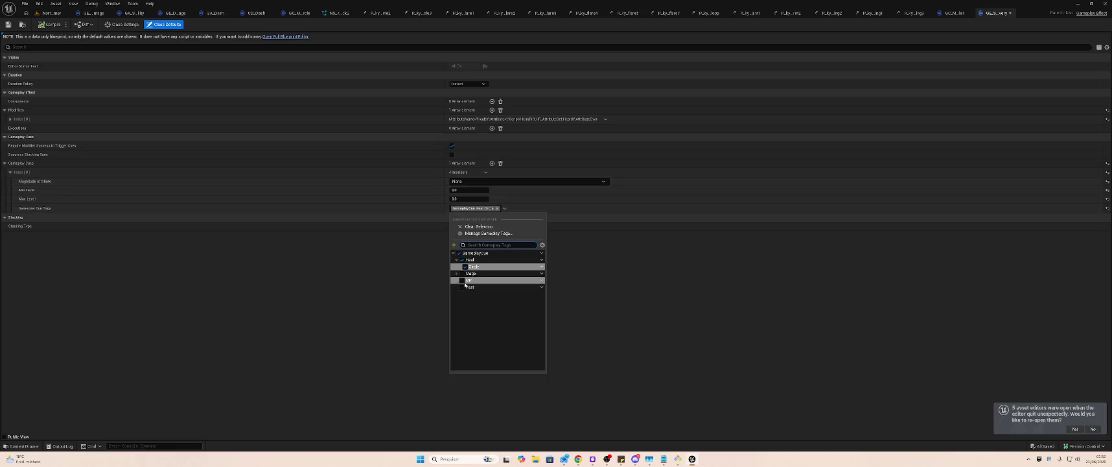
click(462, 287)
click(465, 274)
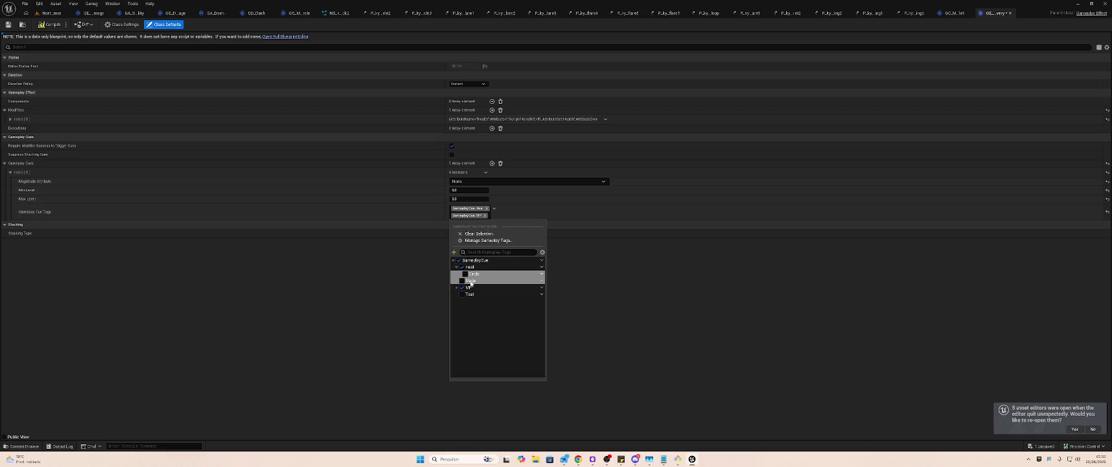
click(462, 267)
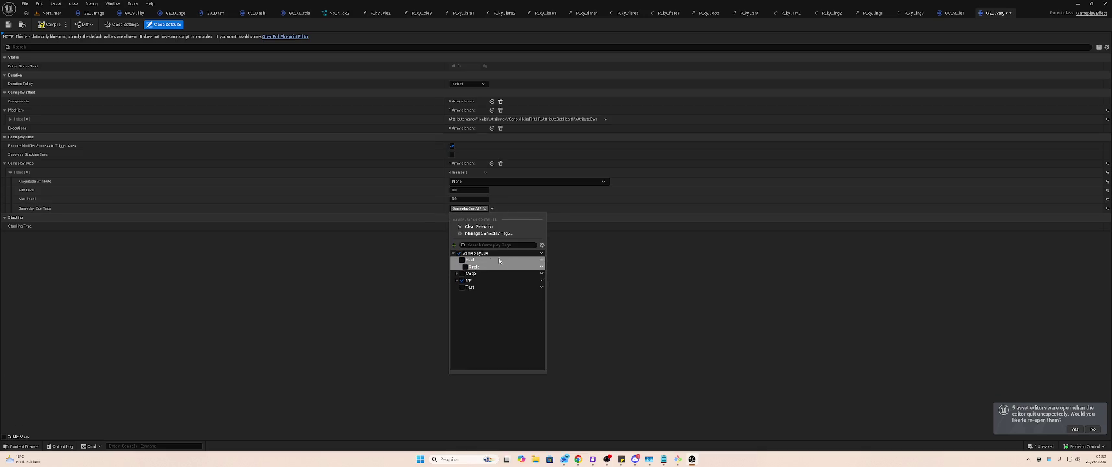
click(457, 280)
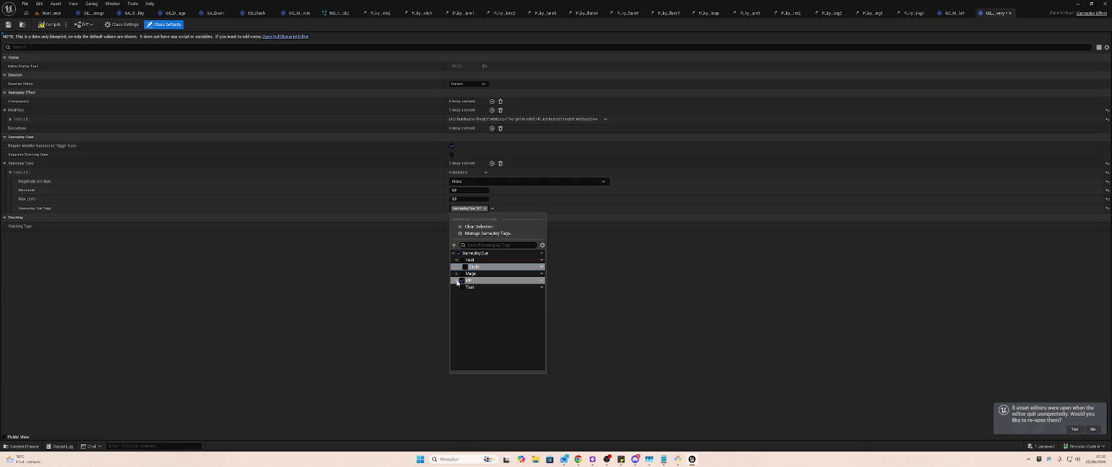
click(471, 288)
click(561, 291)
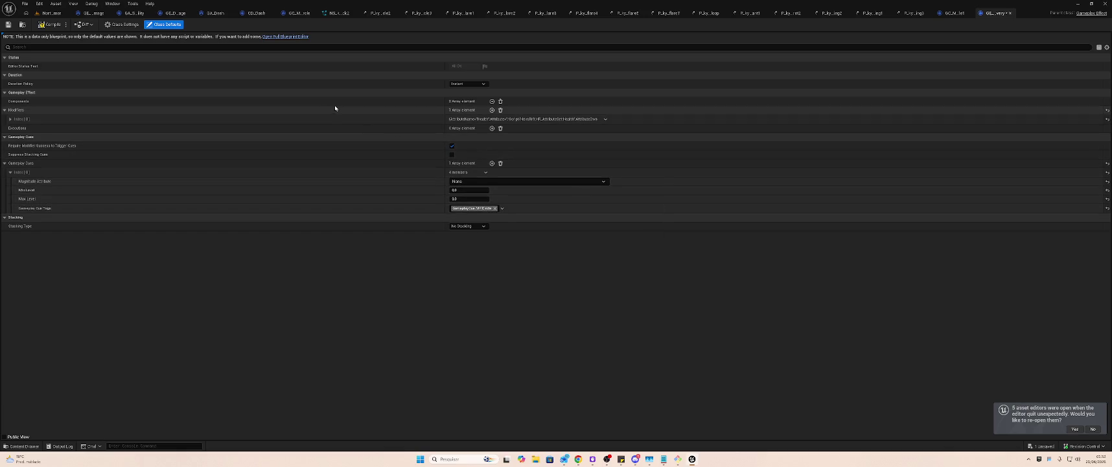
key(ctrl+s)
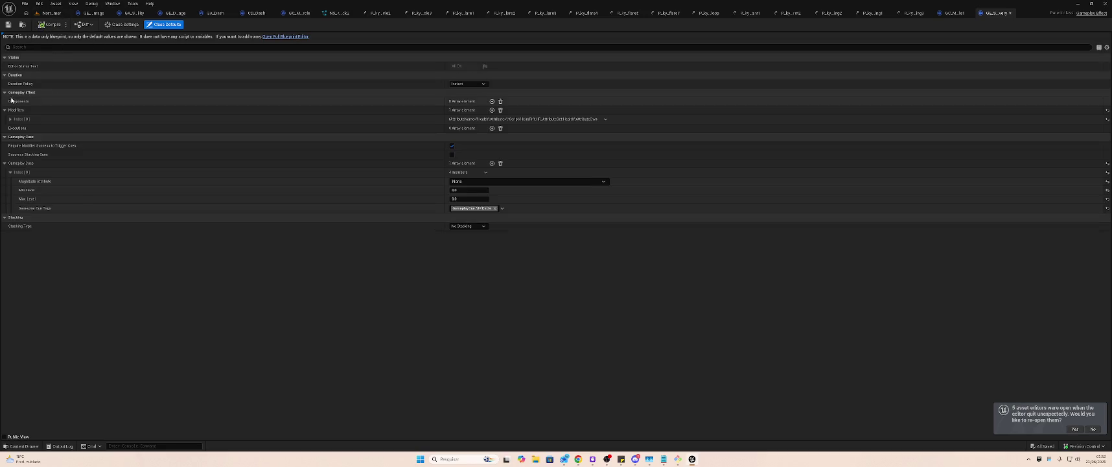
- Point Modifiers[0] at HR_AttributeSet.Sp and save the effect
click(9, 120)
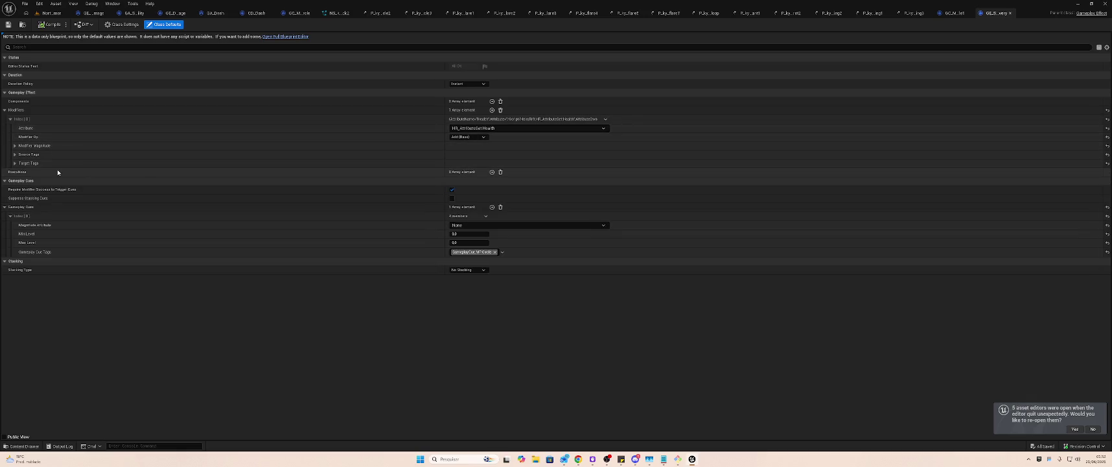
click(14, 147)
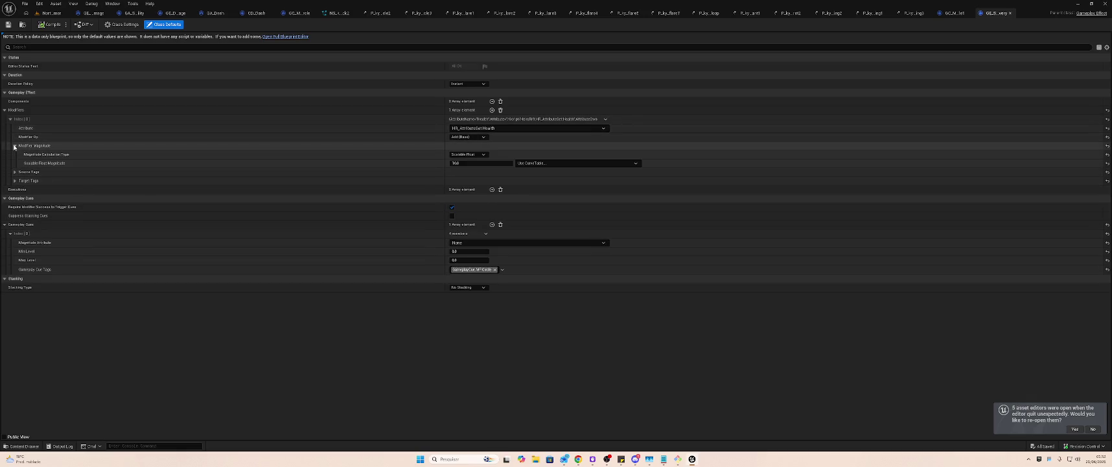
click(496, 128)
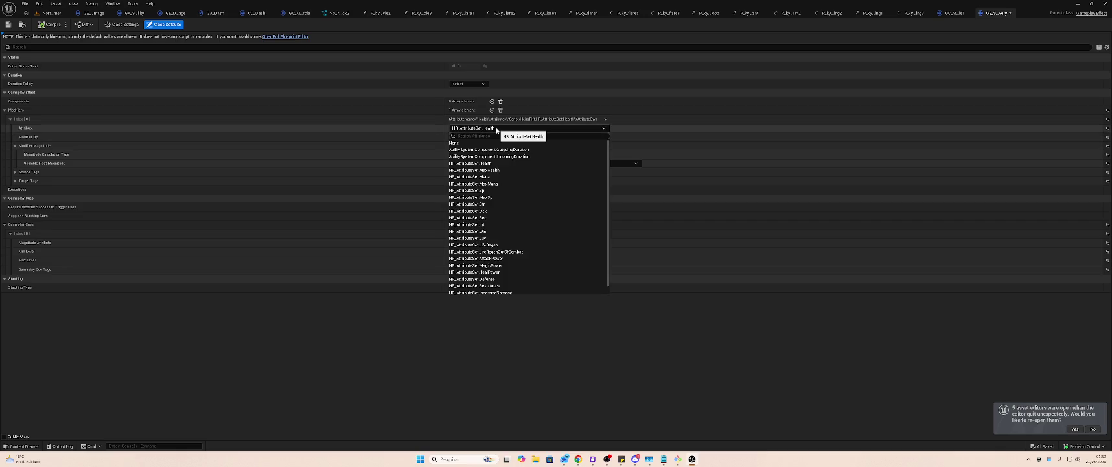
click(498, 191)
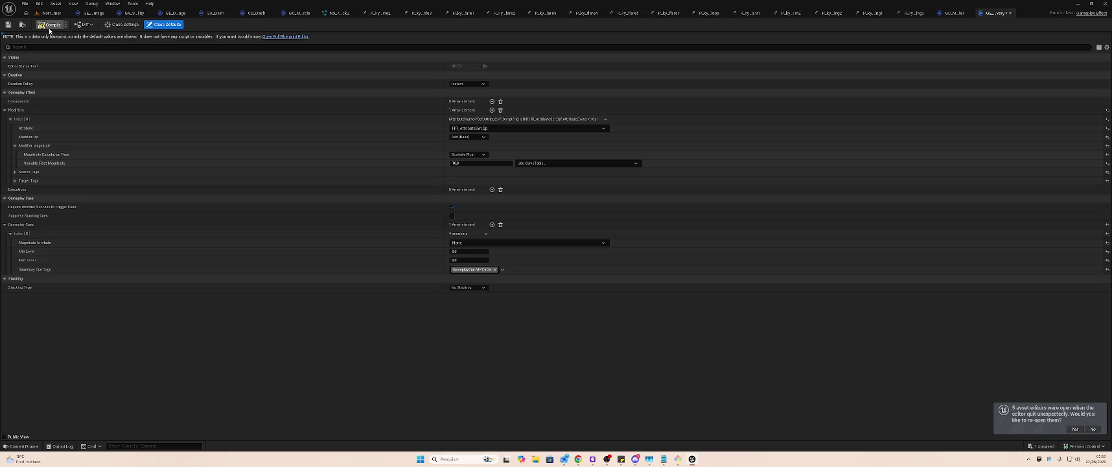
key(ctrl+s)
middle_click(84, 14)
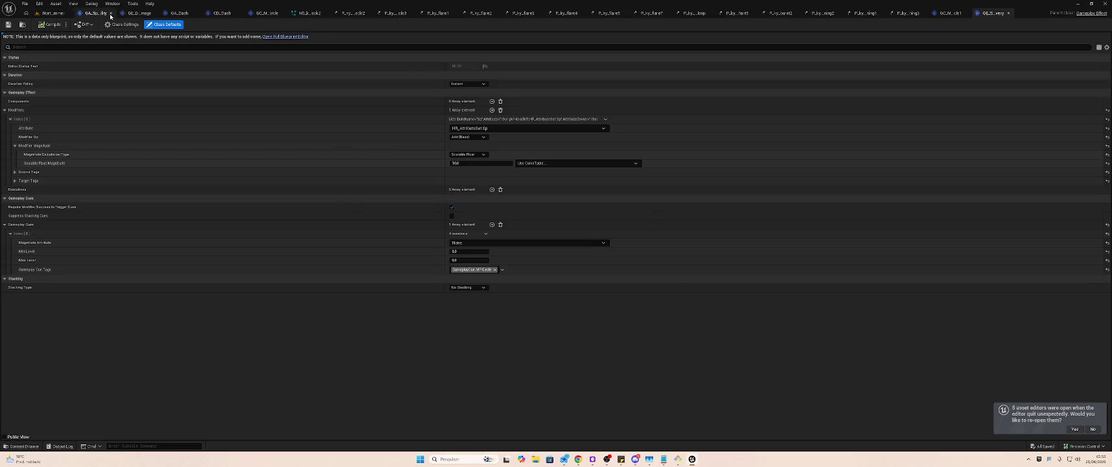
- Close all open particle, cue and effect editor tabs, then open GA_SPRecovery
middle_click(110, 15)
middle_click(111, 14)
middle_click(111, 15)
middle_click(110, 15)
middle_click(111, 16)
middle_click(110, 15)
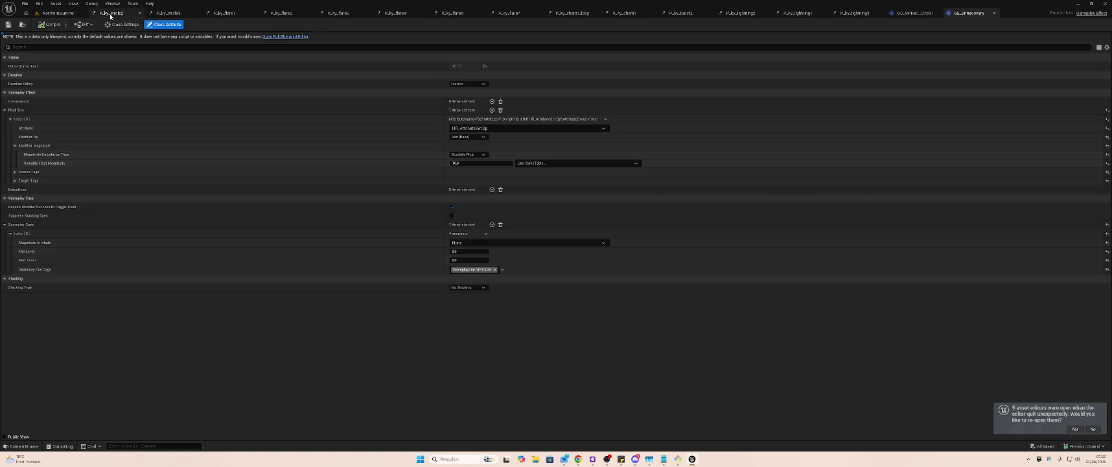
middle_click(110, 15)
middle_click(110, 15)
middle_click(111, 15)
middle_click(111, 14)
middle_click(110, 15)
middle_click(111, 15)
middle_click(111, 15)
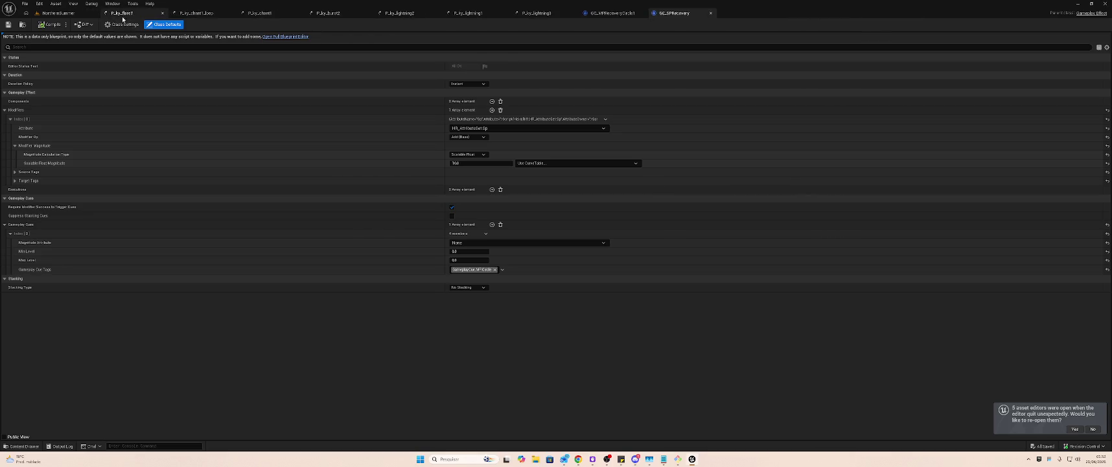
middle_click(110, 15)
middle_click(112, 15)
middle_click(147, 16)
middle_click(147, 17)
middle_click(147, 16)
middle_click(147, 16)
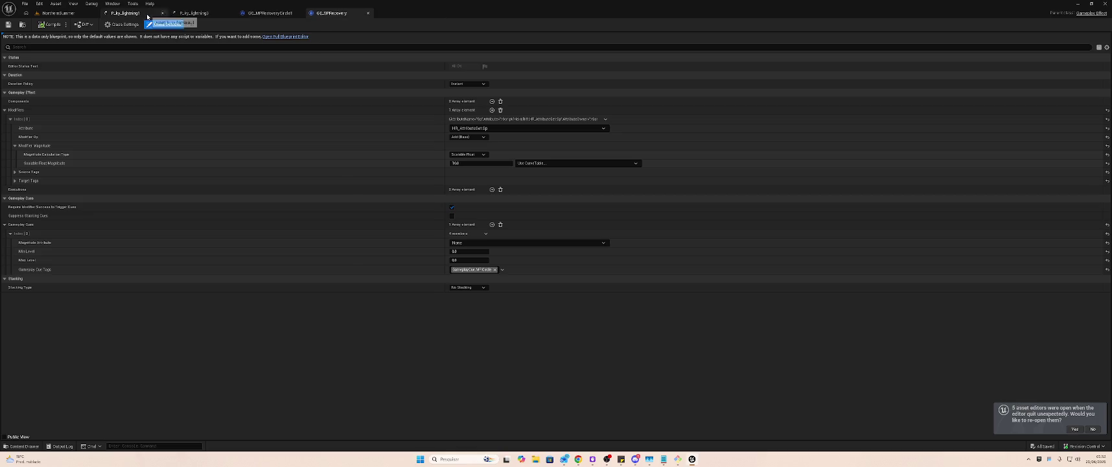
middle_click(147, 17)
middle_click(147, 16)
middle_click(147, 16)
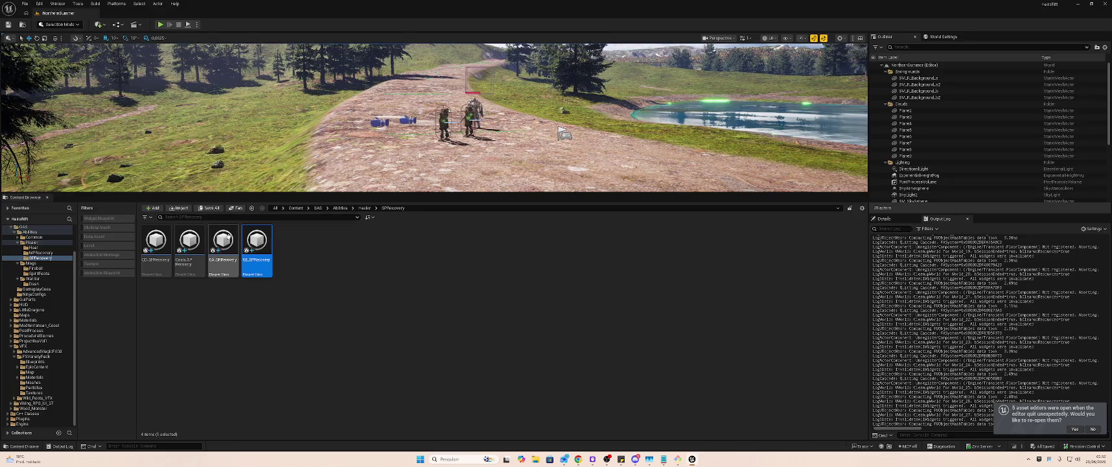
double_click(224, 246)
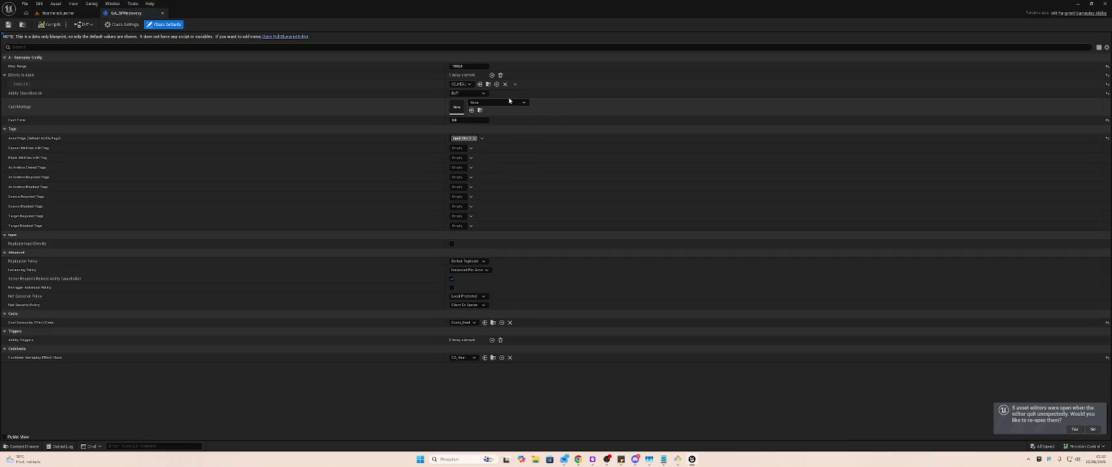
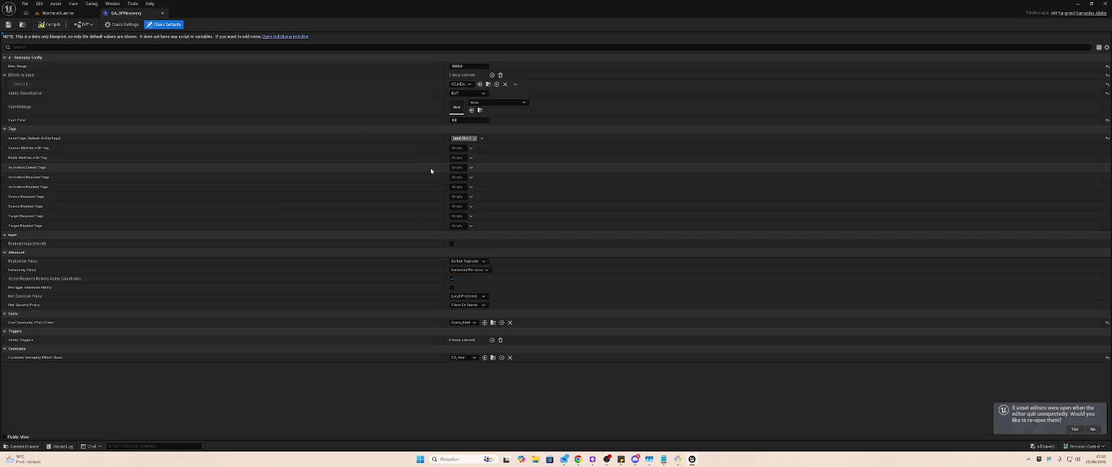
- Replace GA_SPRecovery's Input.Slot.2 asset tag with Input.Slot.4
click(462, 139)
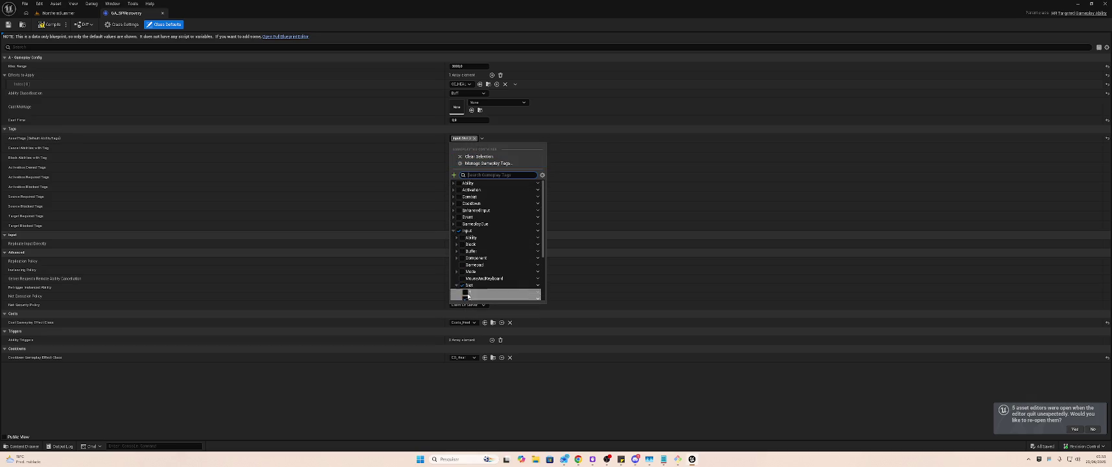
scroll(468, 296, down, 2)
click(465, 271)
click(465, 258)
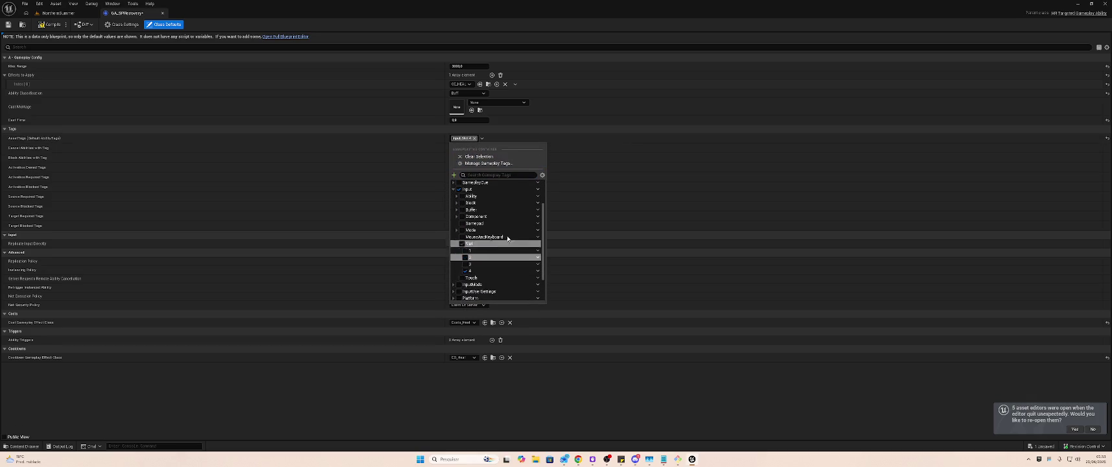
click(630, 151)
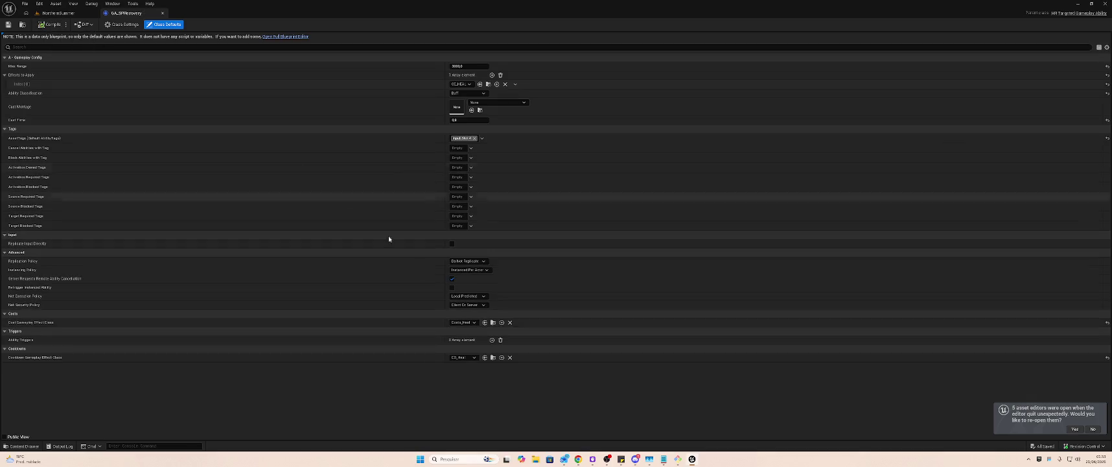
- Set the SP recovery cost effect and CD_SPRecovery cooldown, then compile, save and close the ability
click(471, 323)
text(c)
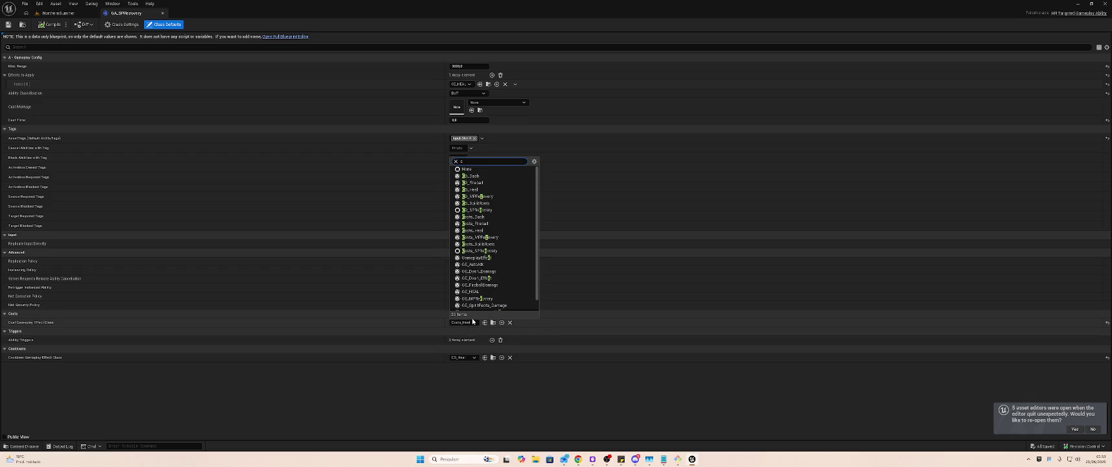
click(495, 209)
click(463, 358)
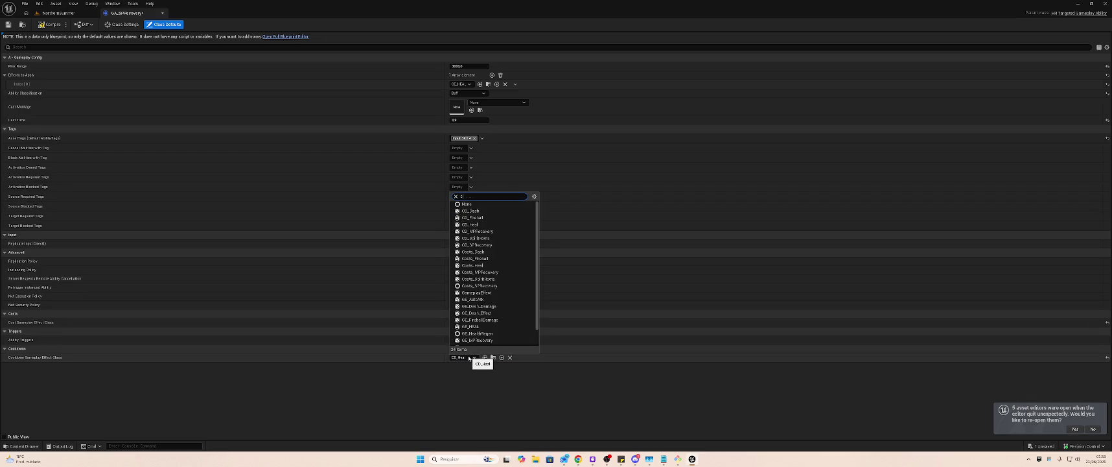
text(d)
click(499, 414)
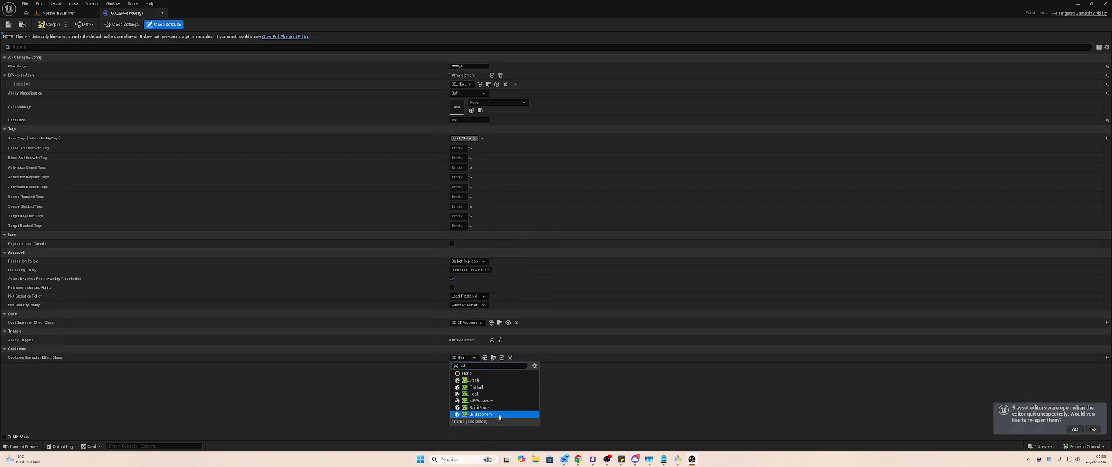
click(55, 26)
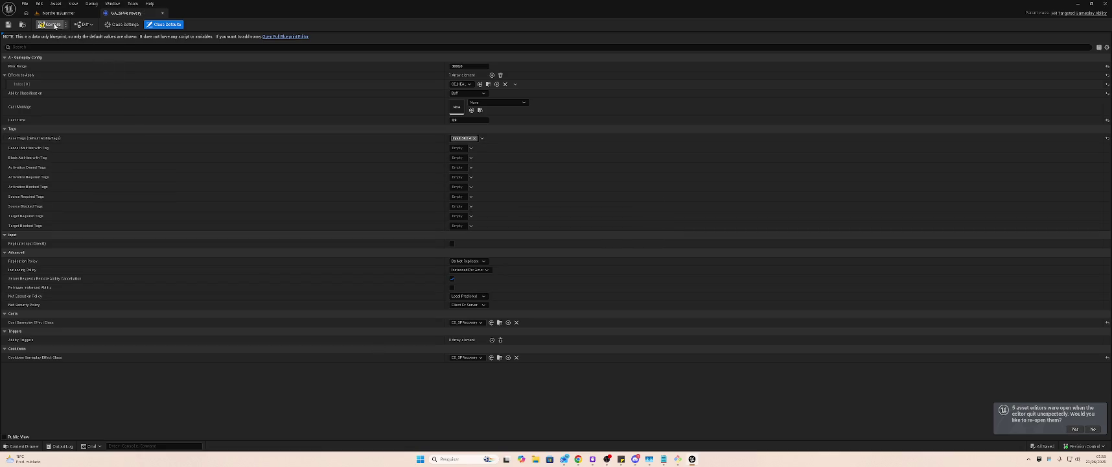
middle_click(130, 13)
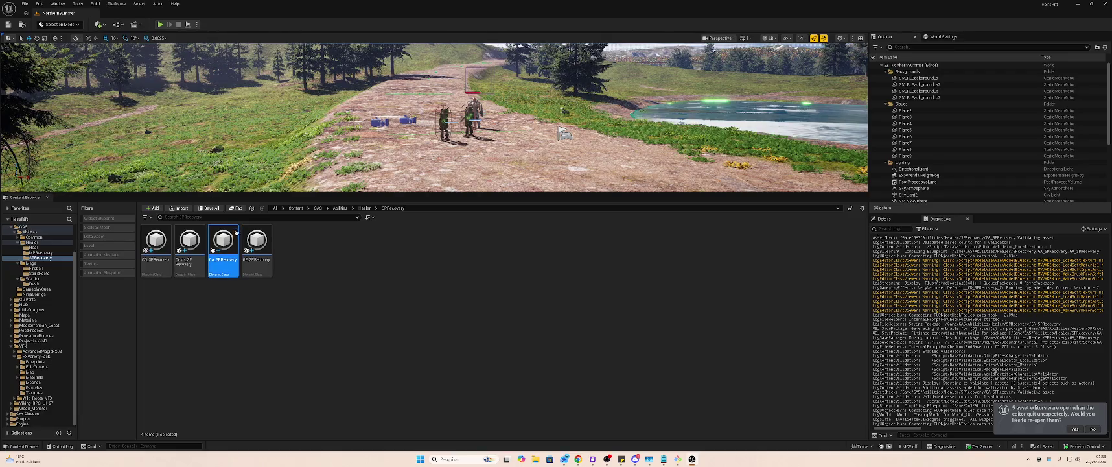
click(194, 253)
double_click(194, 252)
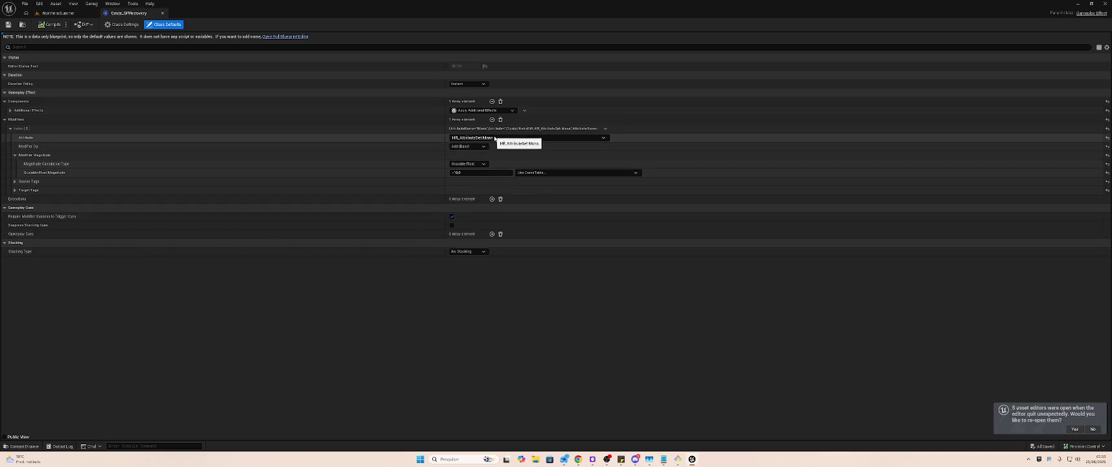
click(500, 140)
click(500, 140)
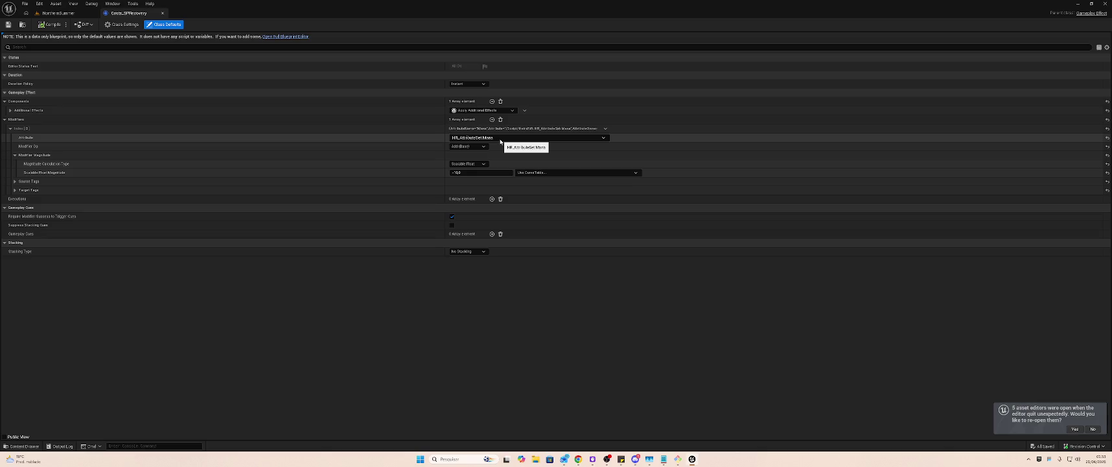
click(500, 140)
click(500, 140)
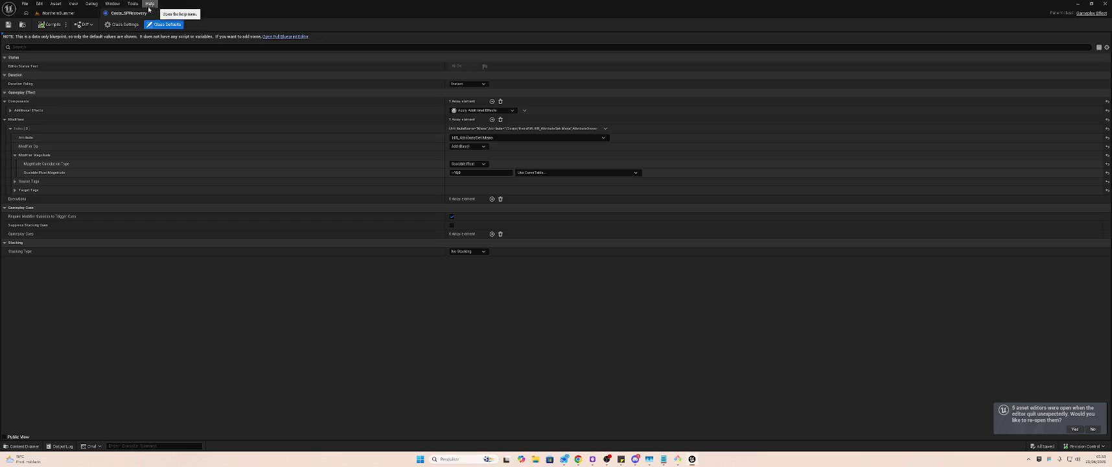
middle_click(131, 12)
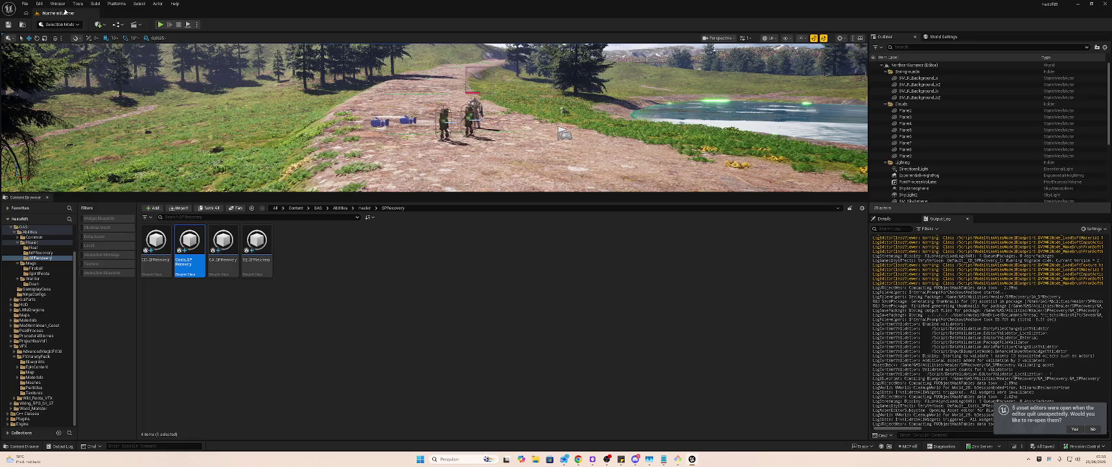
- Open CD_SPRecovery and add Cooldown.Ability.SPRecovery to its target tags, removing the Heal cooldown tag
click(157, 238)
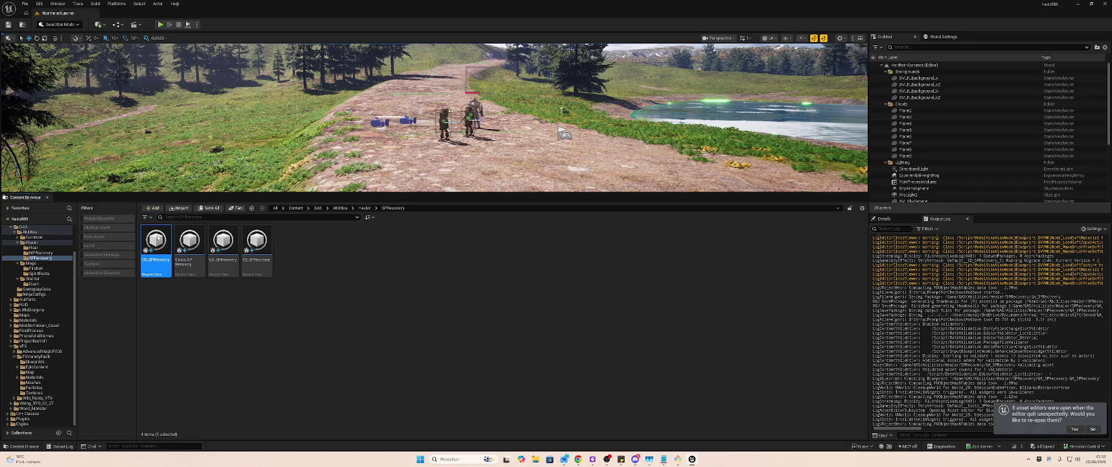
double_click(157, 238)
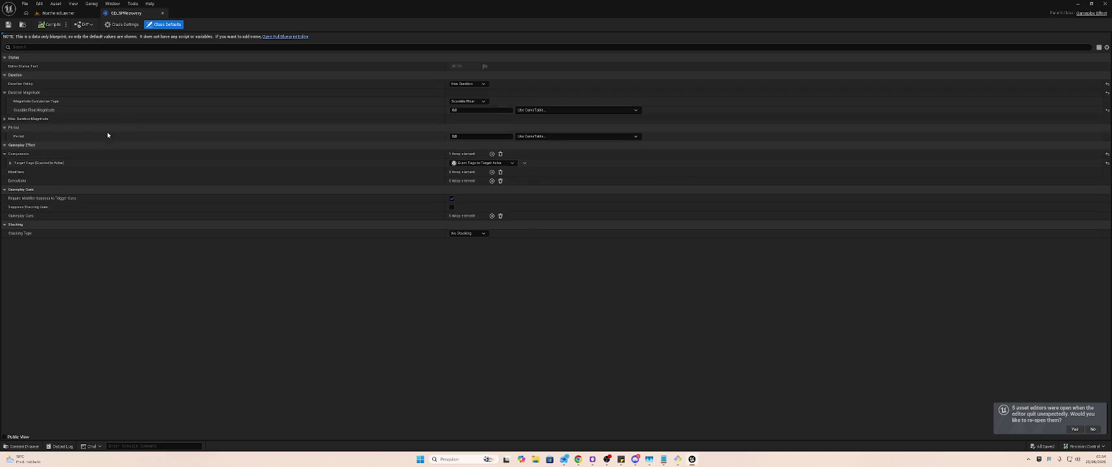
click(9, 163)
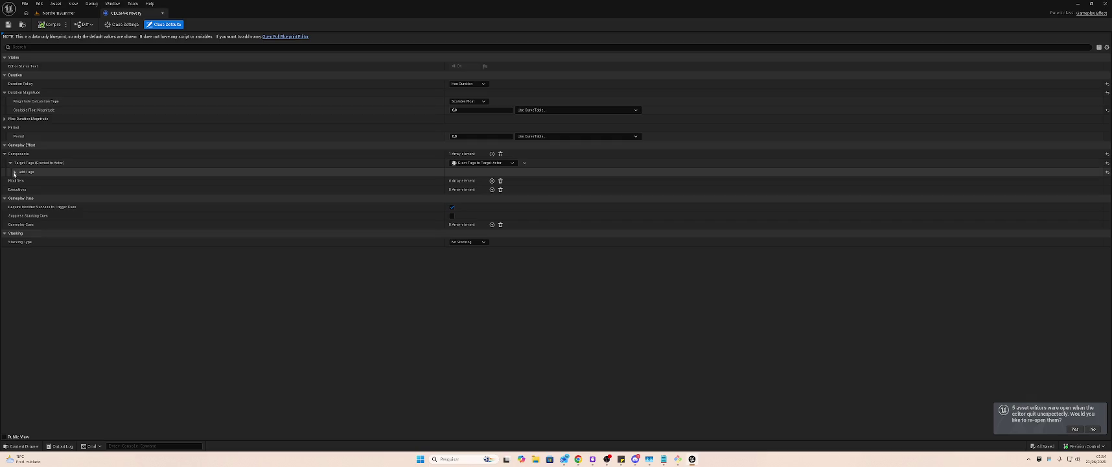
click(14, 171)
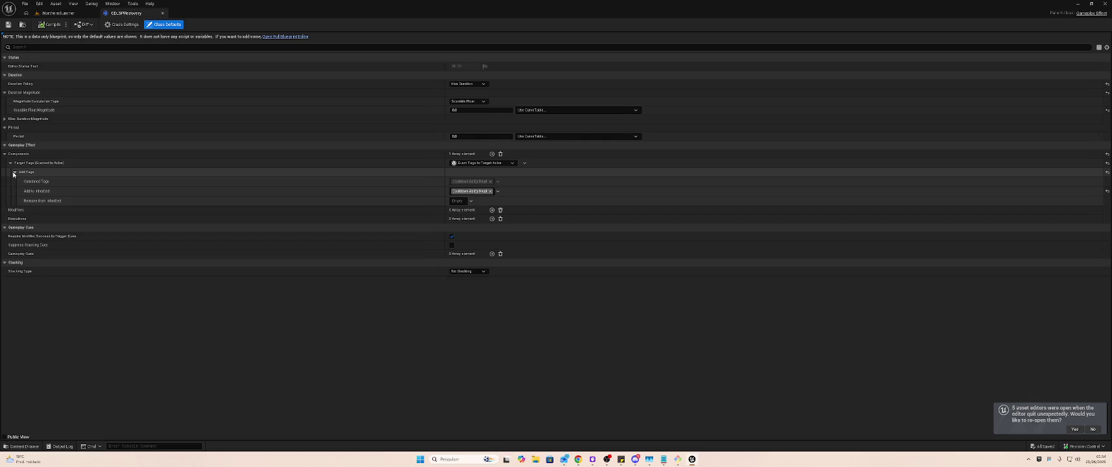
click(477, 192)
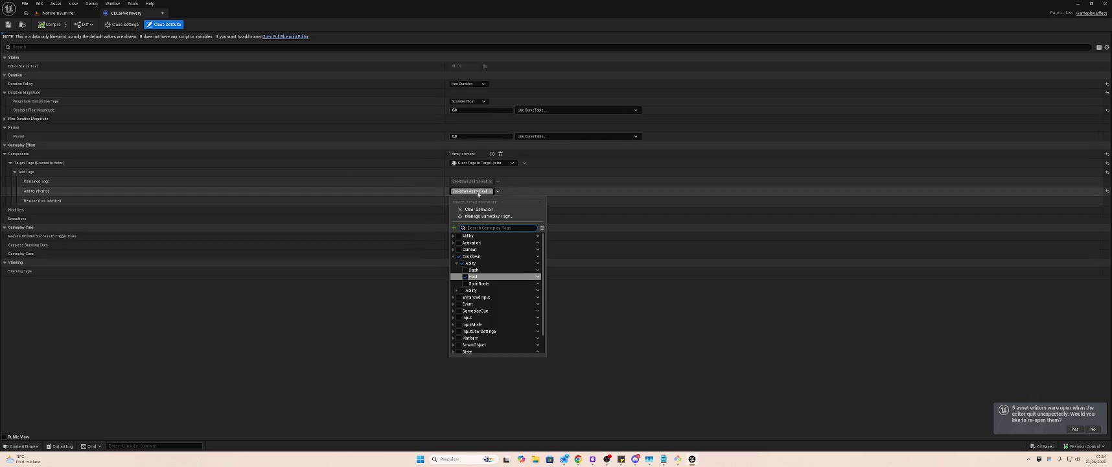
click(457, 291)
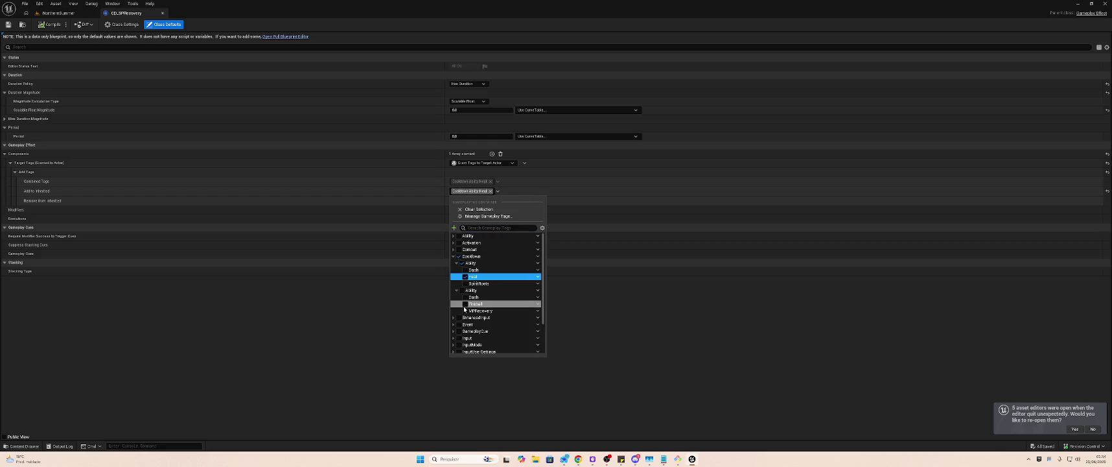
click(467, 312)
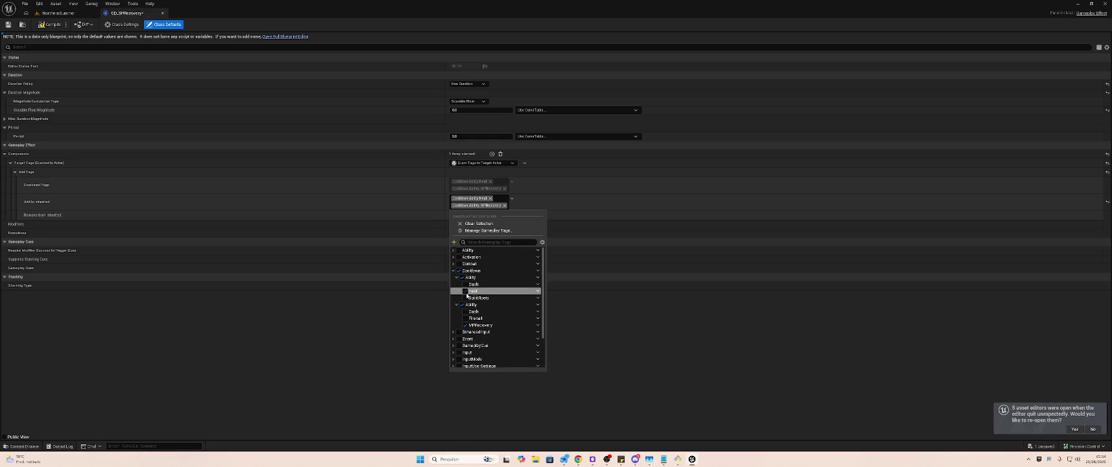
click(463, 278)
click(463, 278)
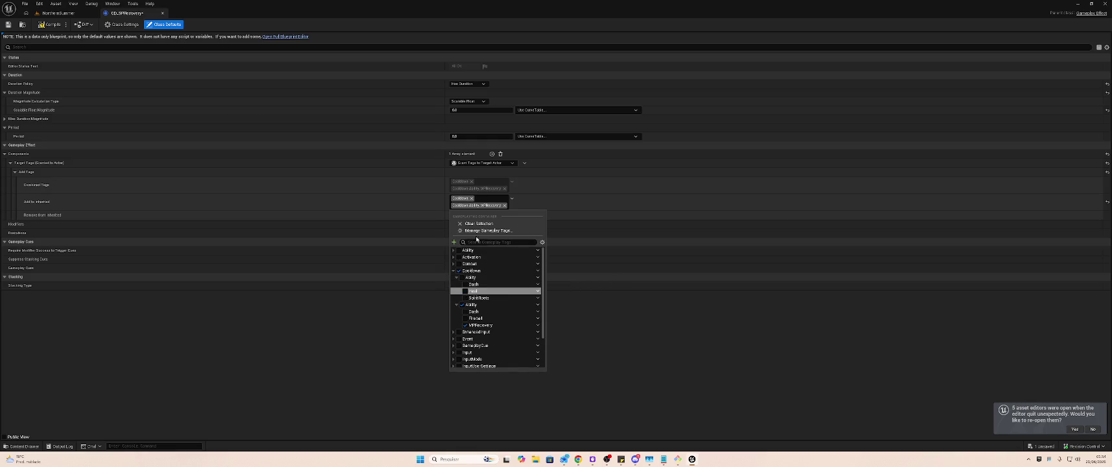
click(473, 202)
- Keep only Cooldown.Ability.SPRecovery by unchecking MPRecovery, then compile, save and return to the level
click(472, 191)
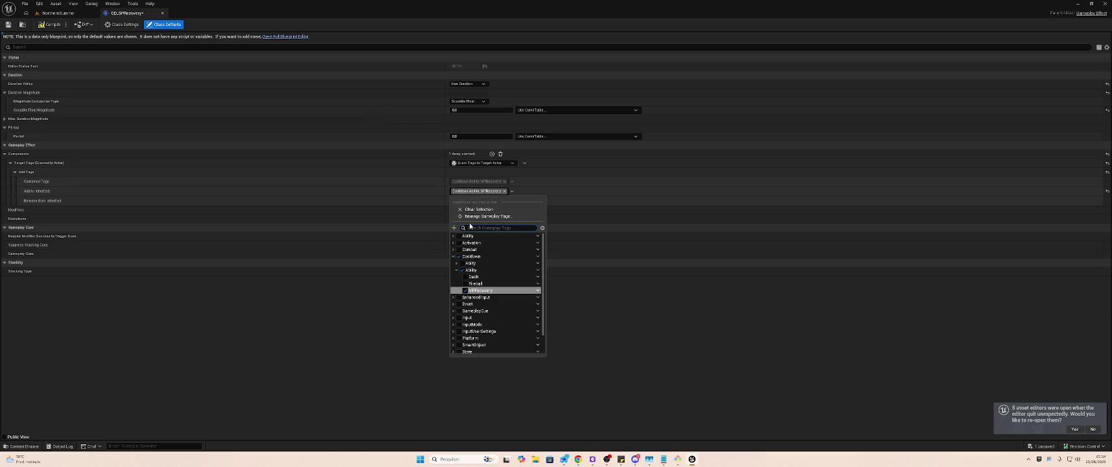
click(453, 228)
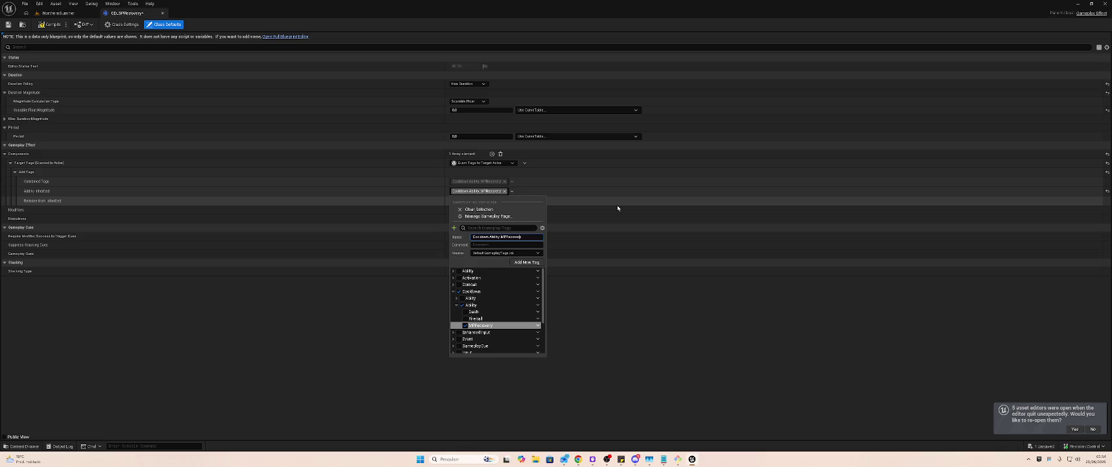
key(BackSpace)
text(S)
click(617, 205)
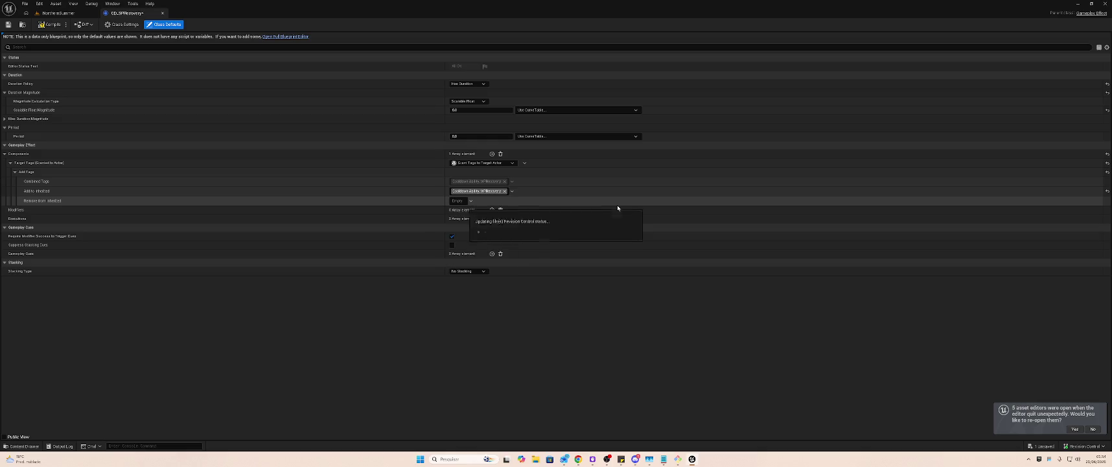
click(484, 192)
click(465, 298)
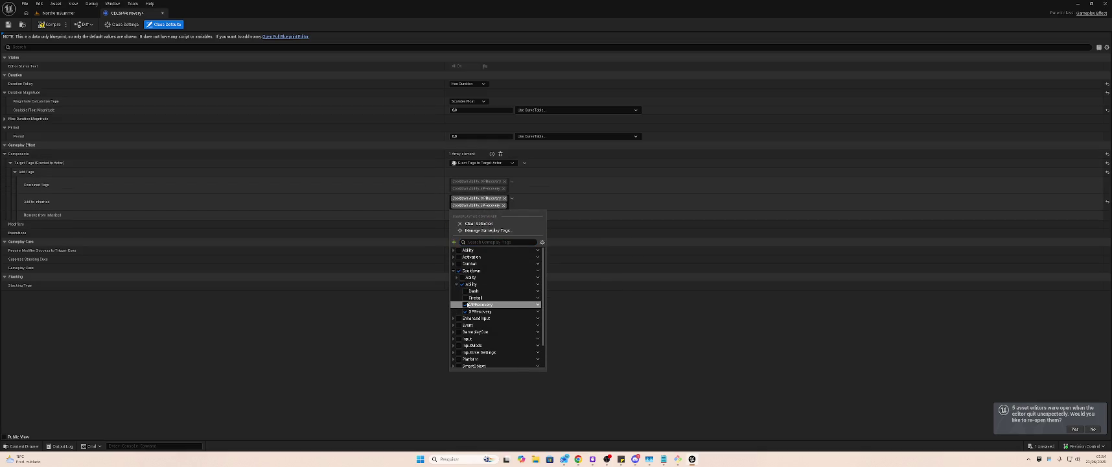
click(465, 304)
click(633, 298)
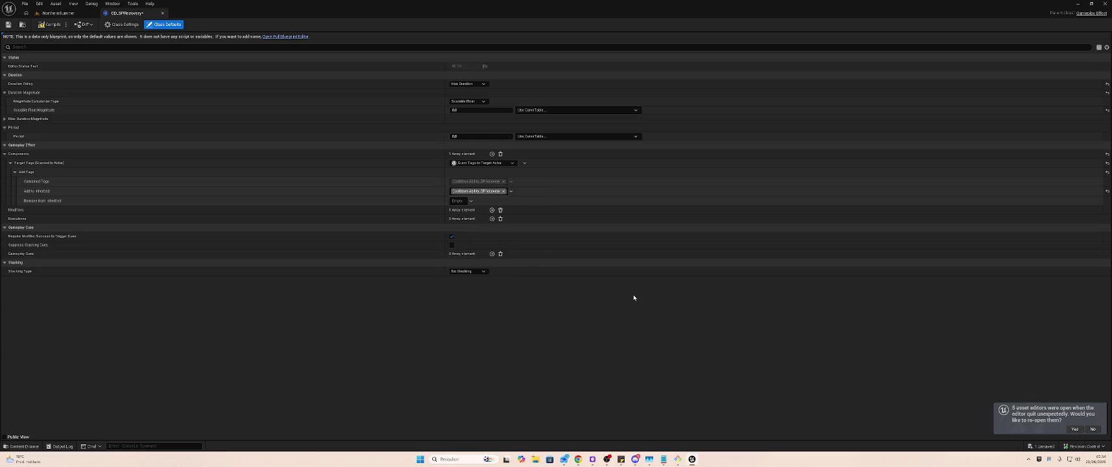
click(48, 25)
click(59, 13)
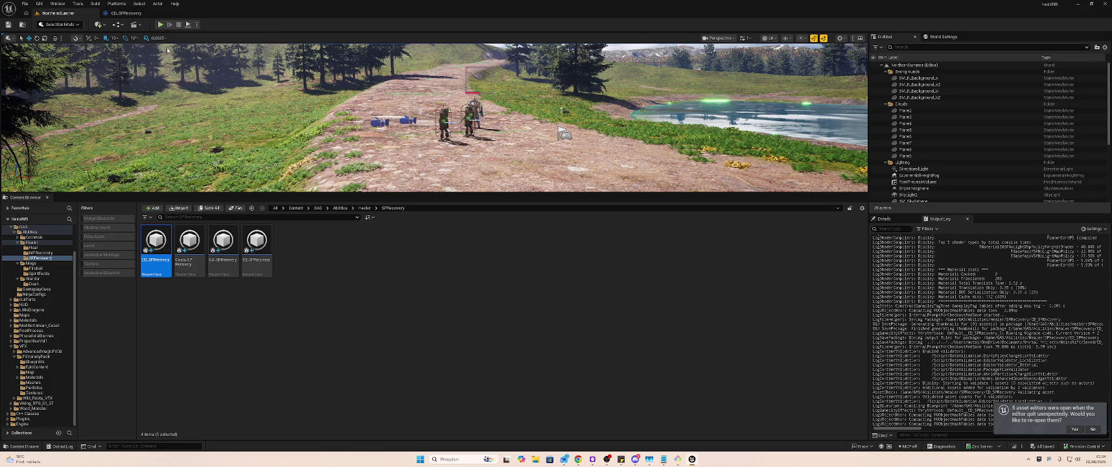
- Open the GE_SPRecovery effect, then go back to the level and shrink the editor window
double_click(266, 245)
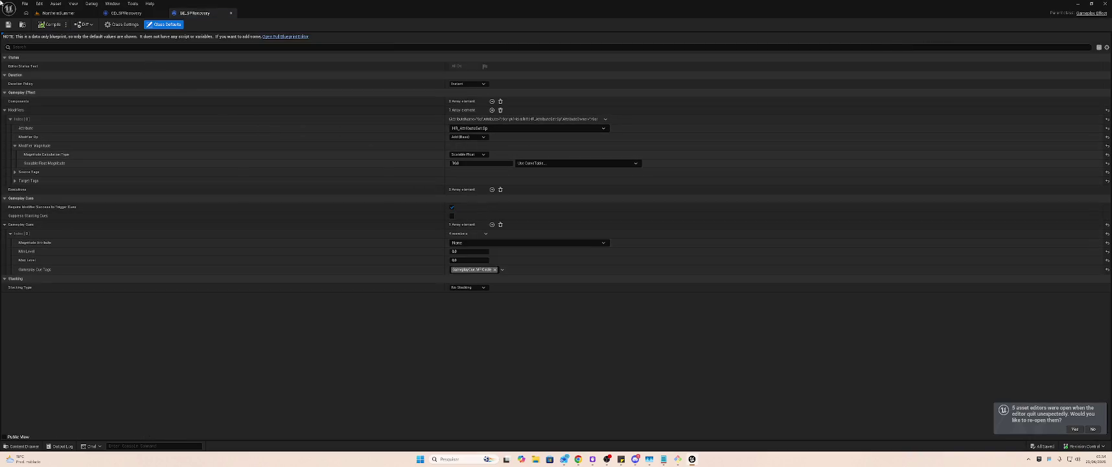
click(40, 12)
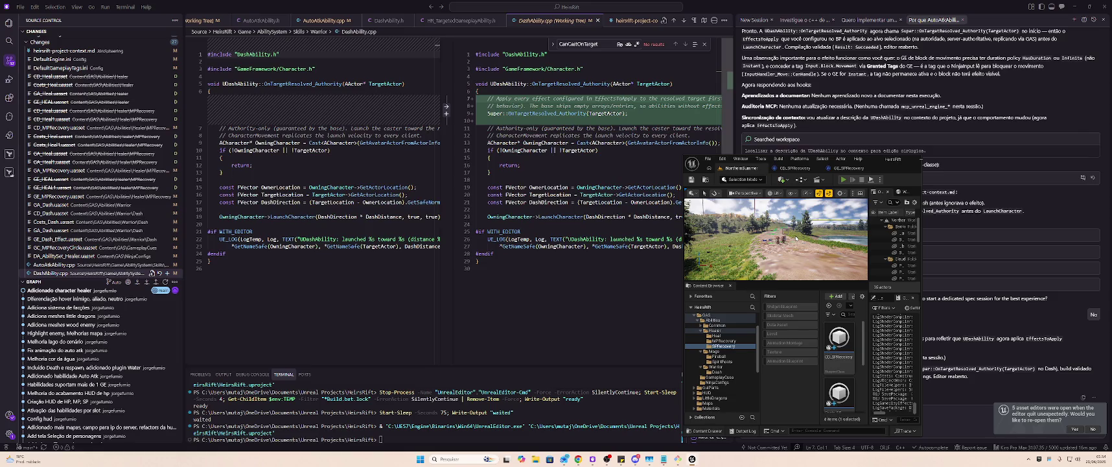
- Run a brief play-in-editor test session and stop it
click(843, 179)
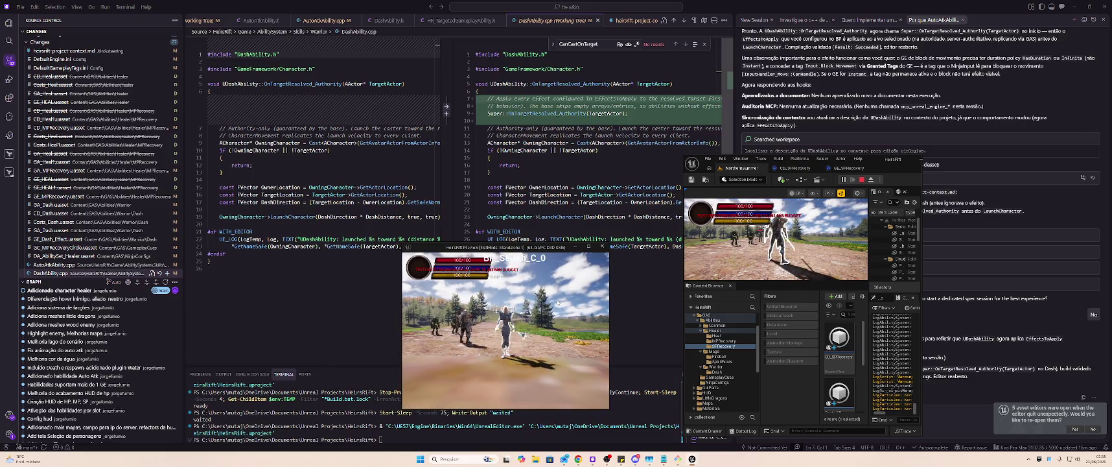
click(862, 181)
click(862, 181)
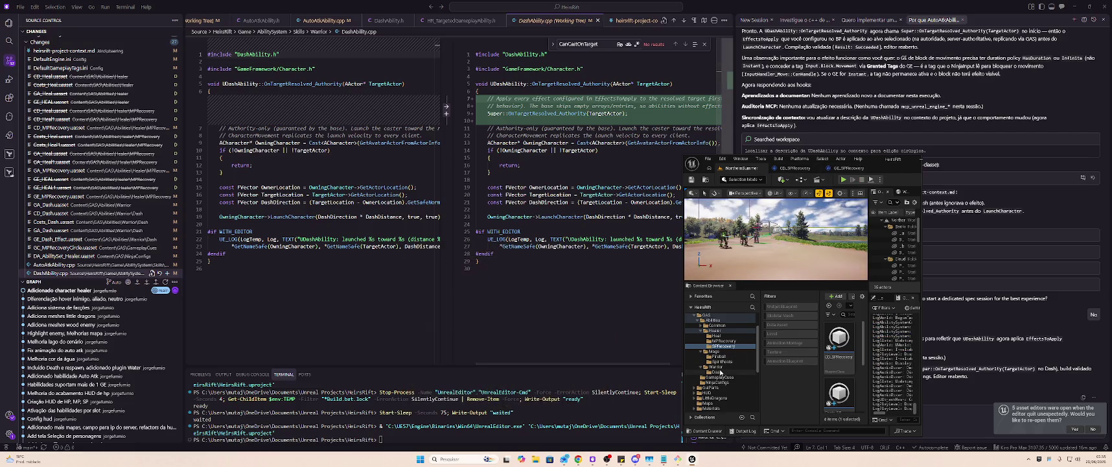
- Go up from Abilities to the GAS folder and open NinjaConfigs with the editor enlarged
click(720, 322)
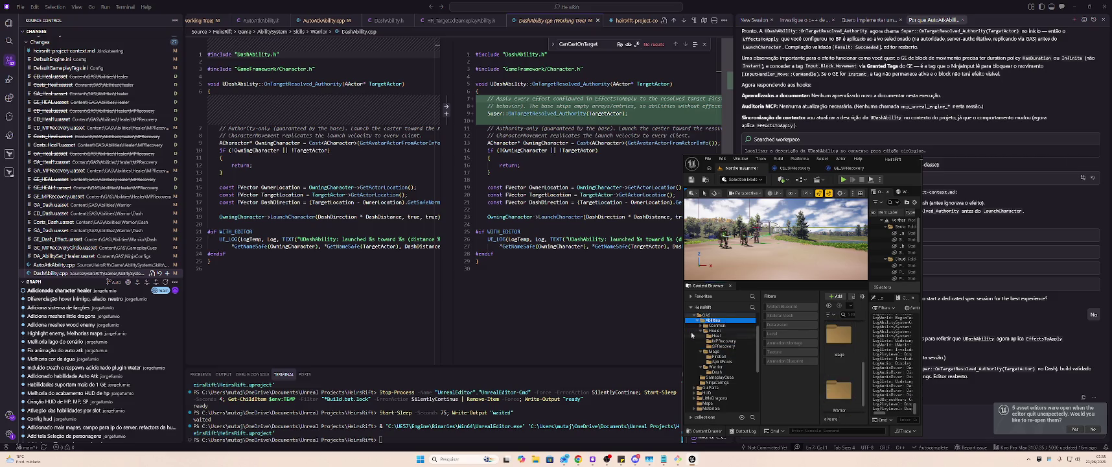
key(BackSpace)
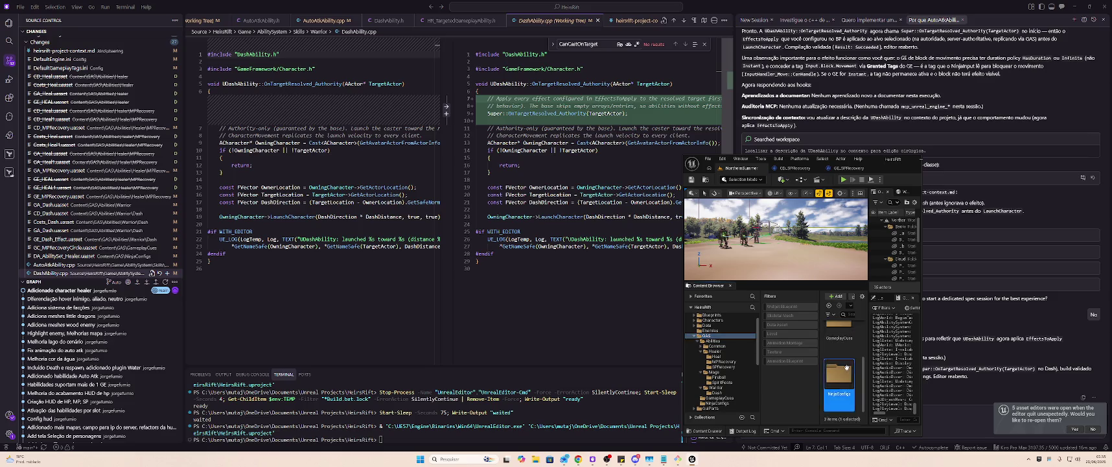
double_click(838, 373)
double_click(823, 158)
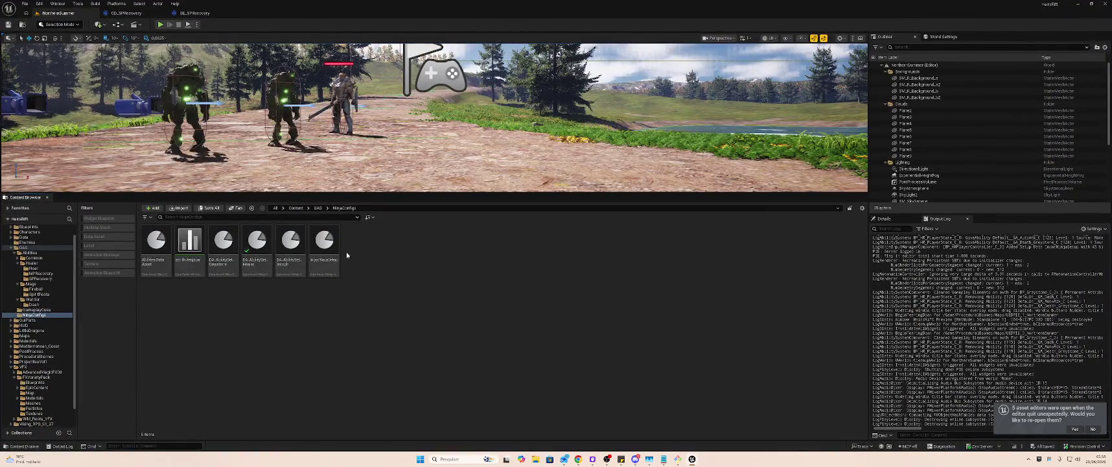
- Open DA_AbilitySet_Healer and add an Index [3] ability entry using GA_SPRecovery
click(258, 241)
double_click(258, 241)
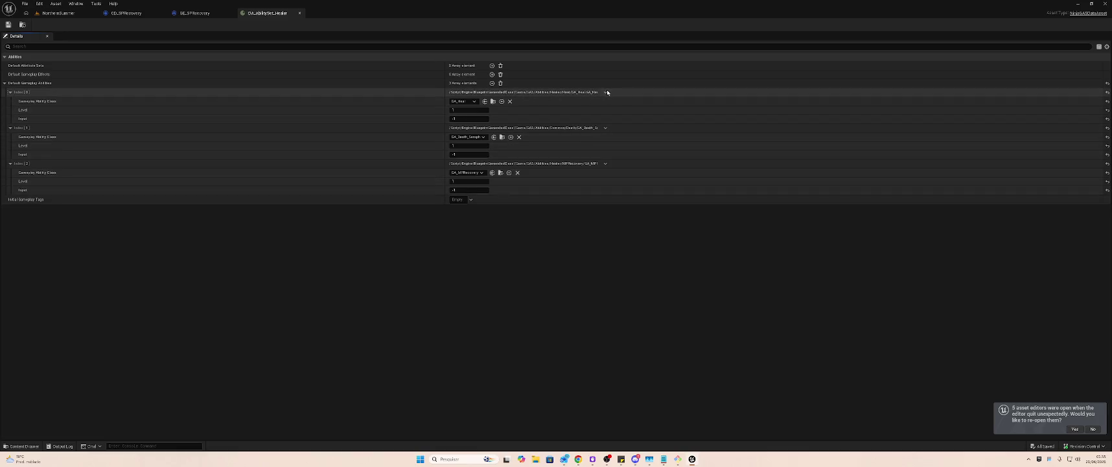
click(492, 83)
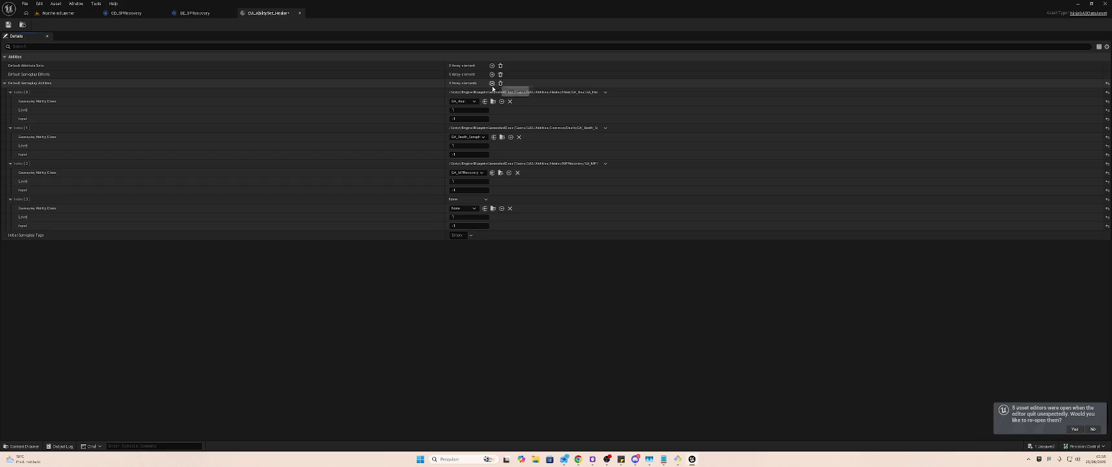
click(473, 207)
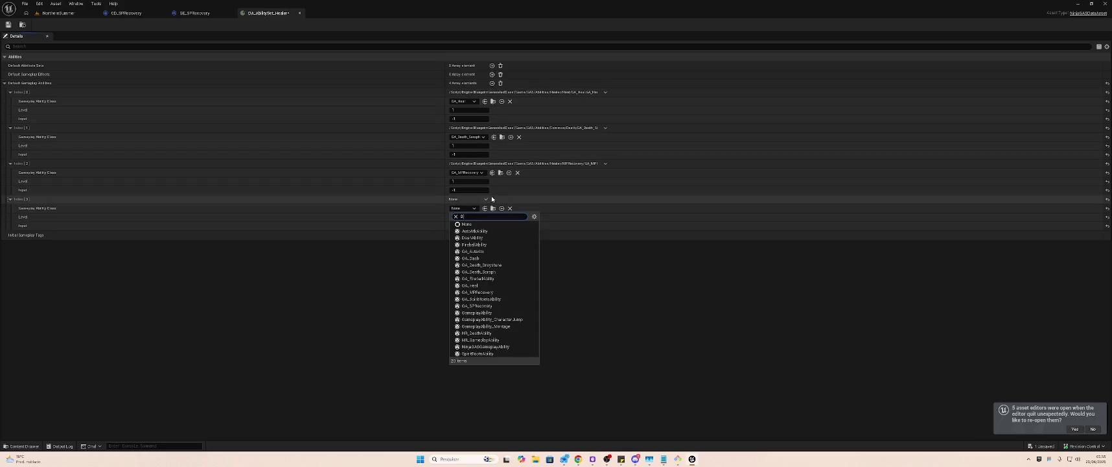
text(A)
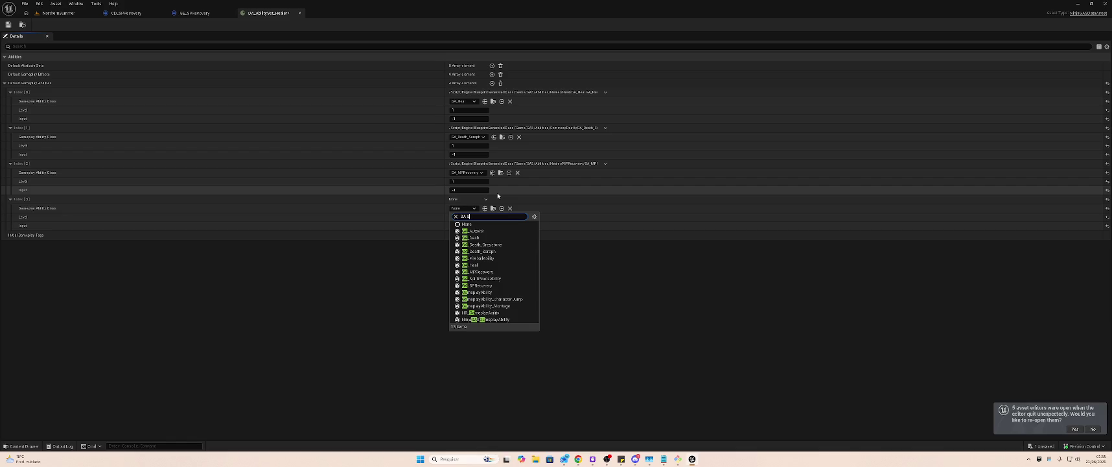
text( S)
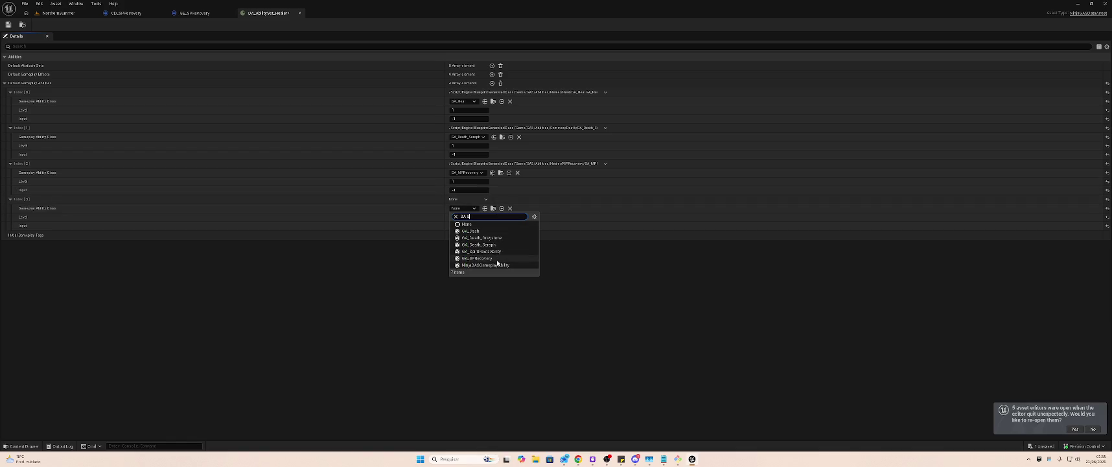
click(497, 258)
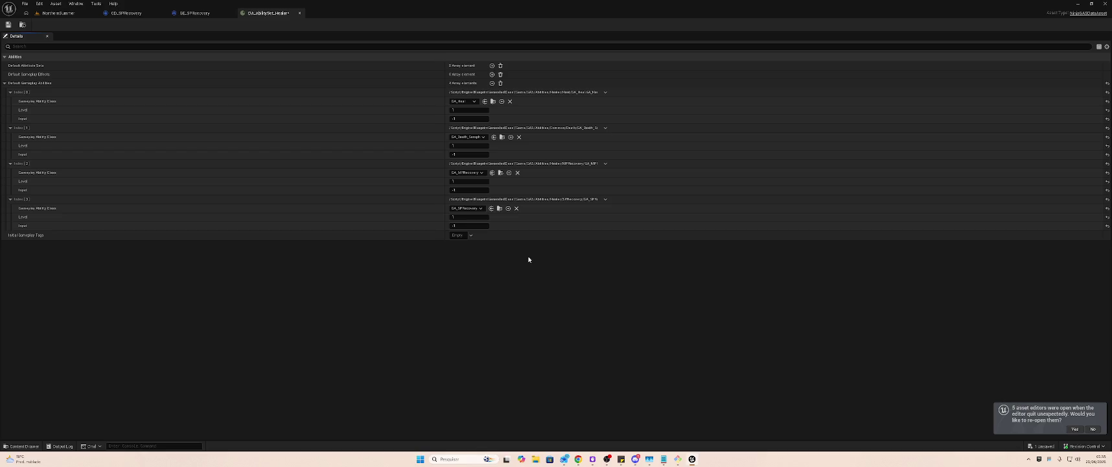
- Save the healer ability set and look over GE_SPRecovery's defaults
key(ctrl+s)
click(59, 13)
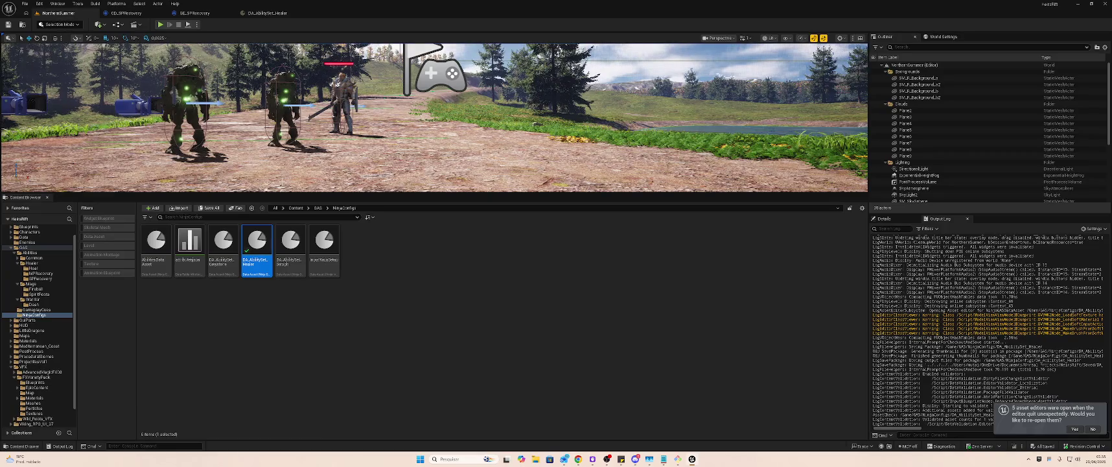
click(194, 13)
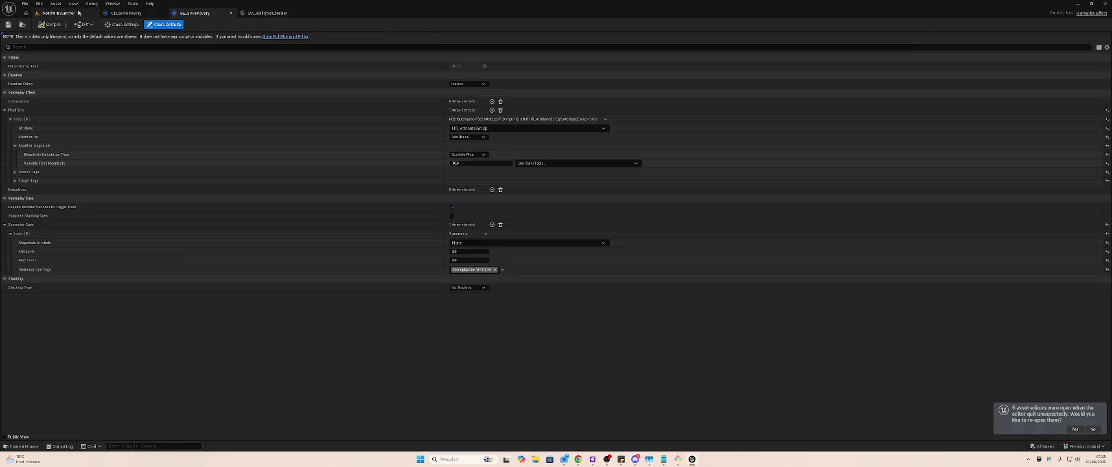
click(57, 13)
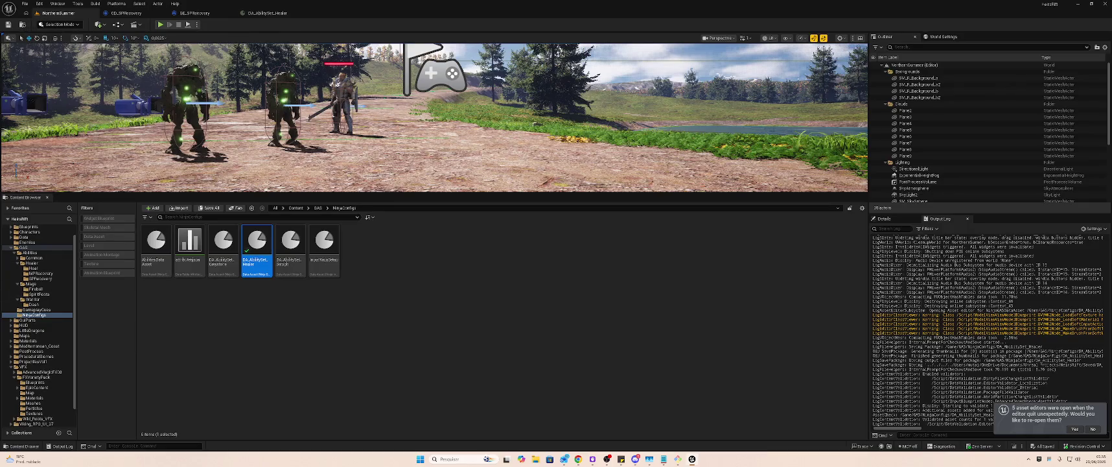
- Open GA_SPRecovery from the project assets, then return to the level and shrink the editor
click(195, 13)
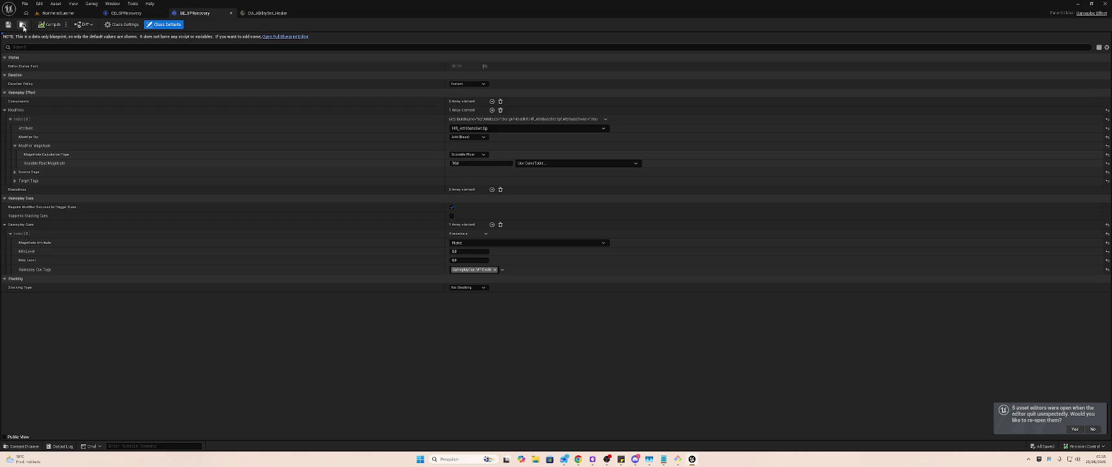
click(23, 27)
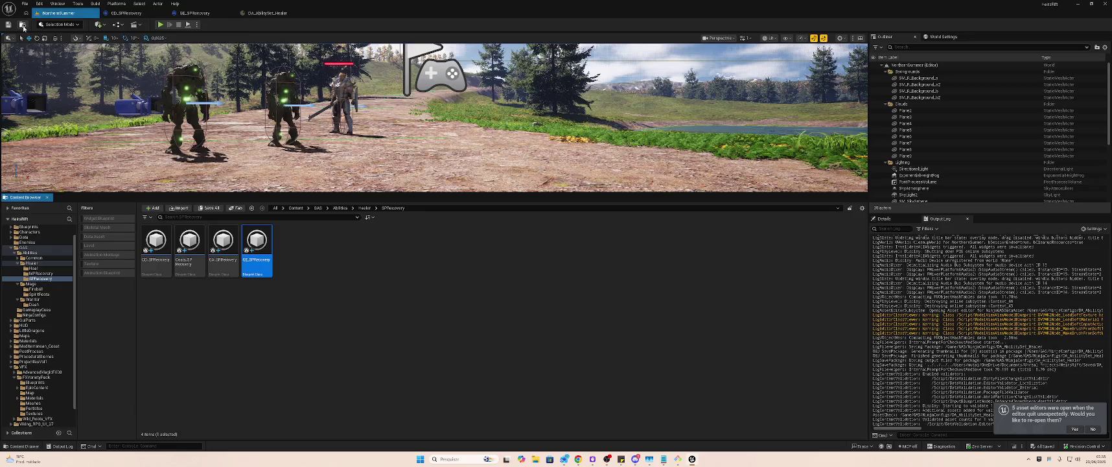
click(224, 245)
double_click(225, 247)
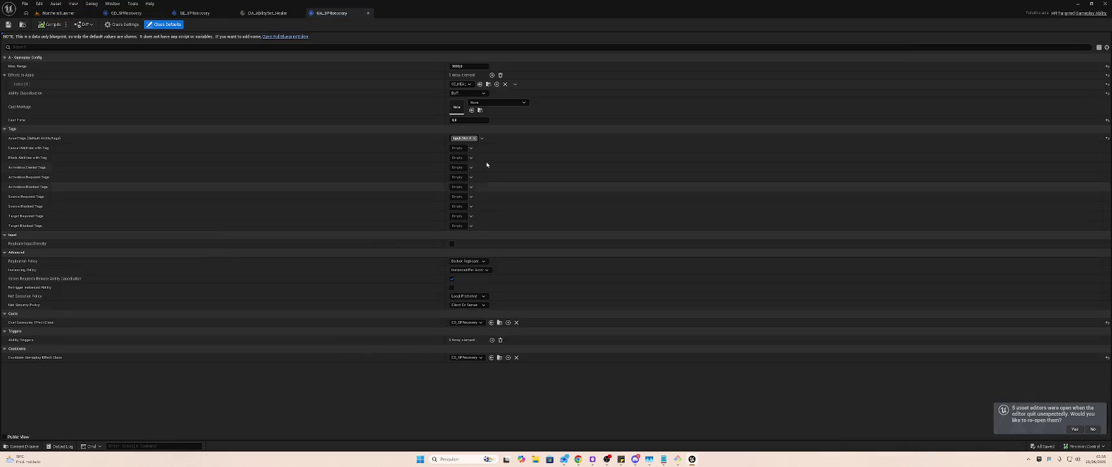
click(83, 15)
key(super+Down)
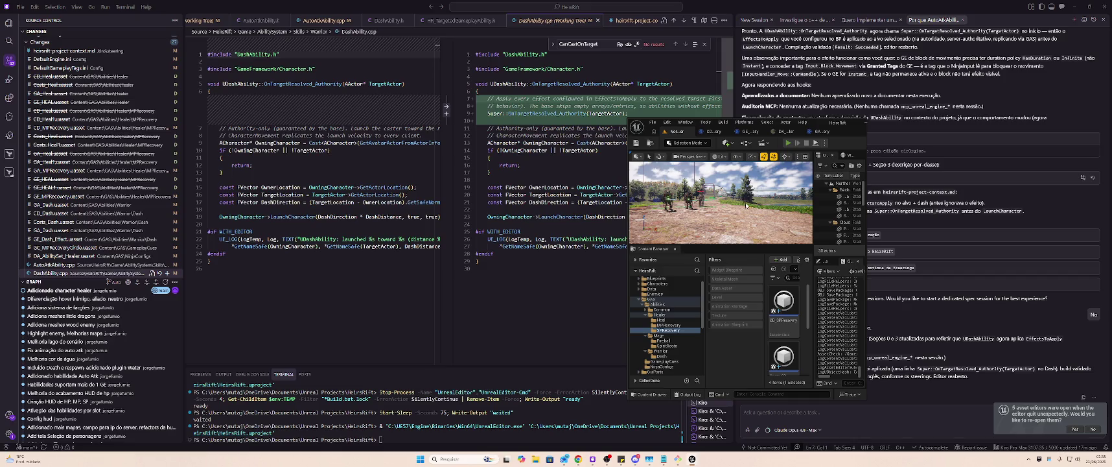
- Play-test by walking among the enemies and casting heals and SP recovery on targets, then stop
key(alt+p)
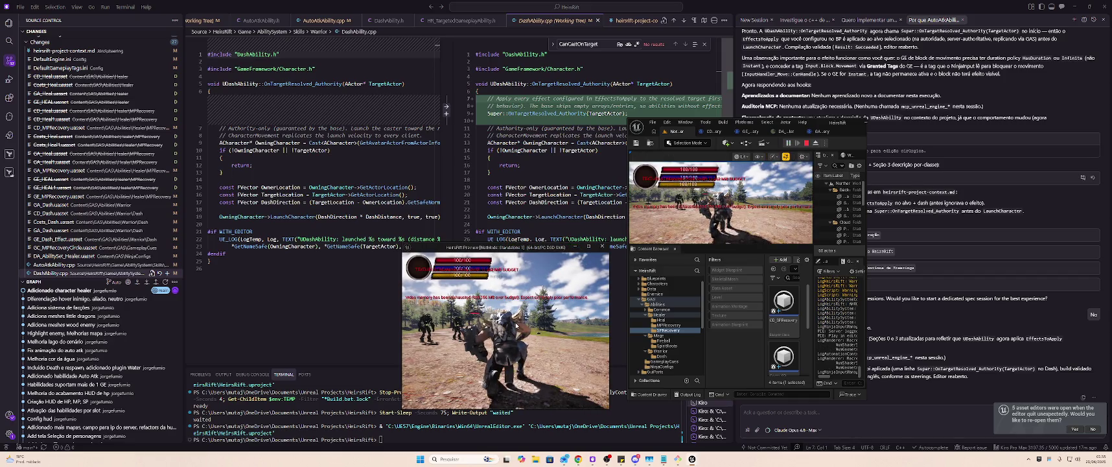
key(s)
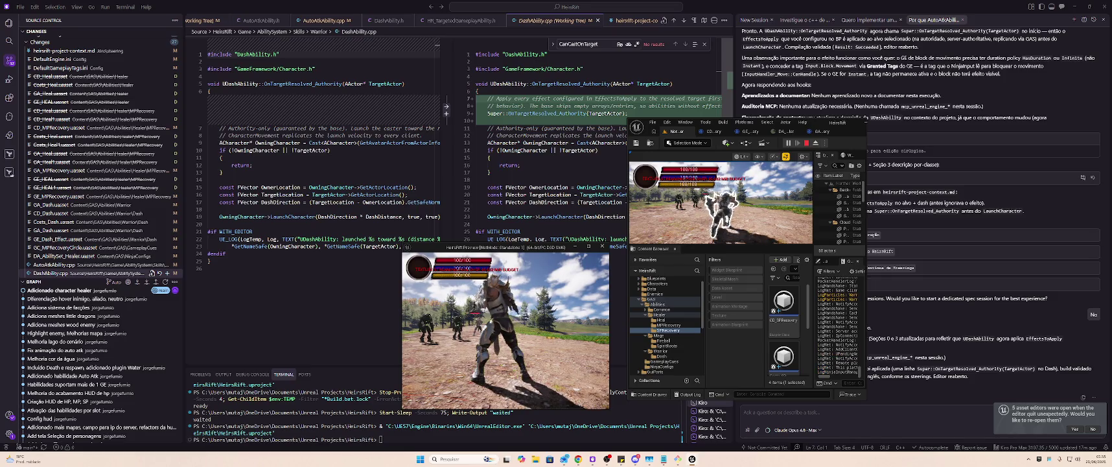
key(w)
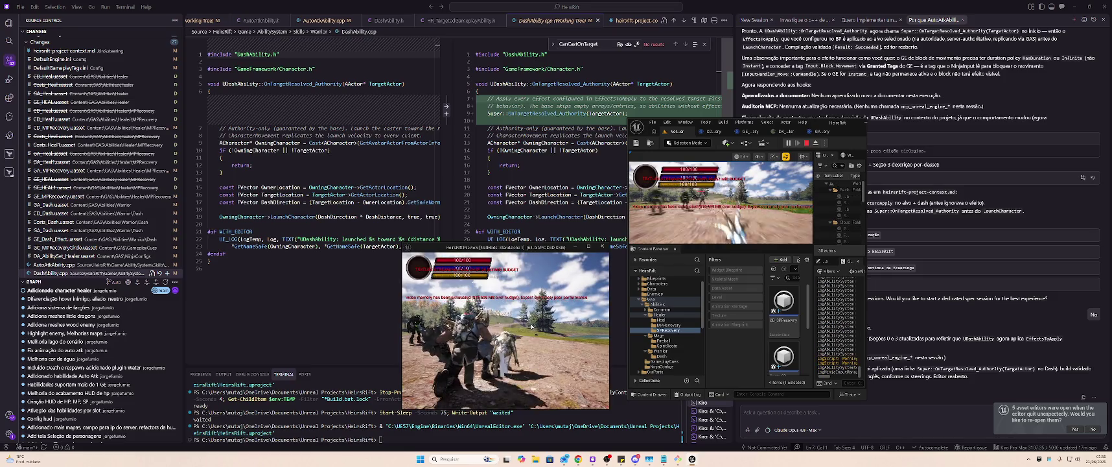
key(w)
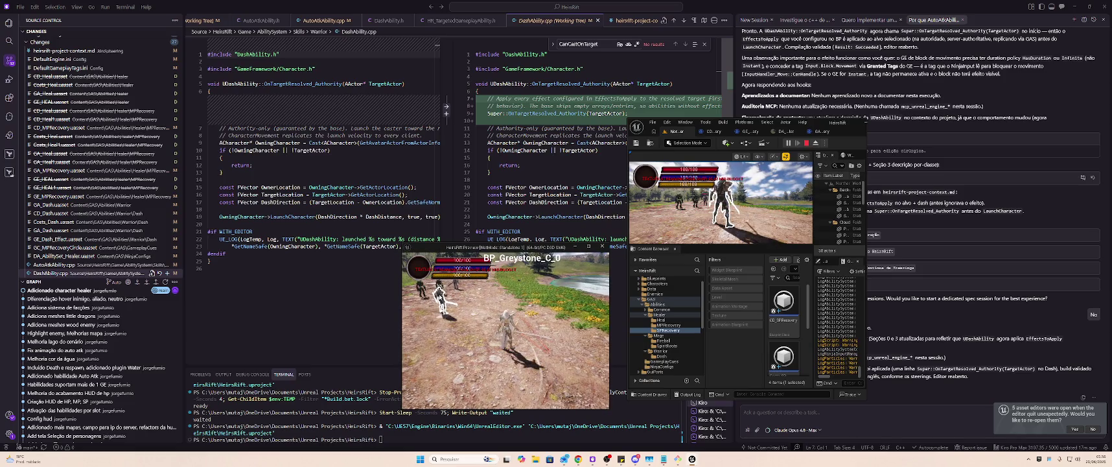
click(447, 302)
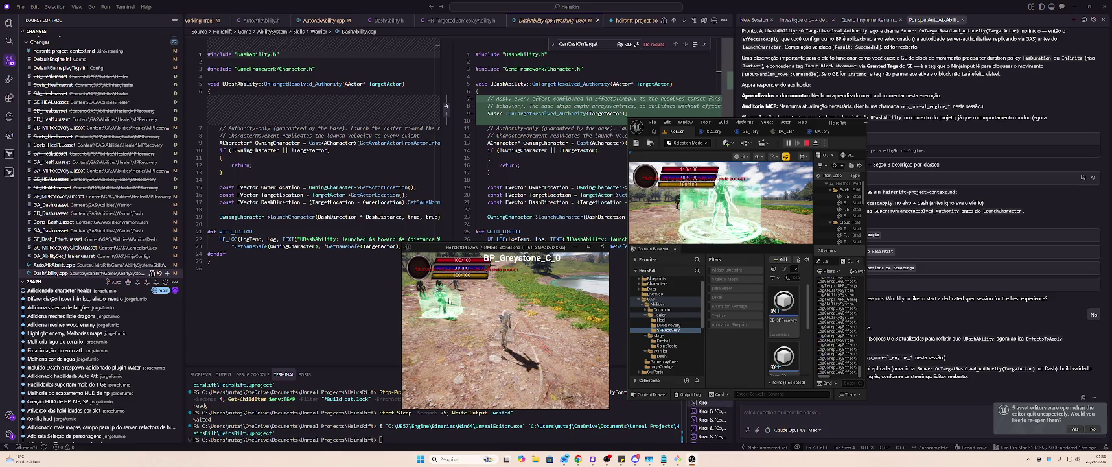
click(448, 302)
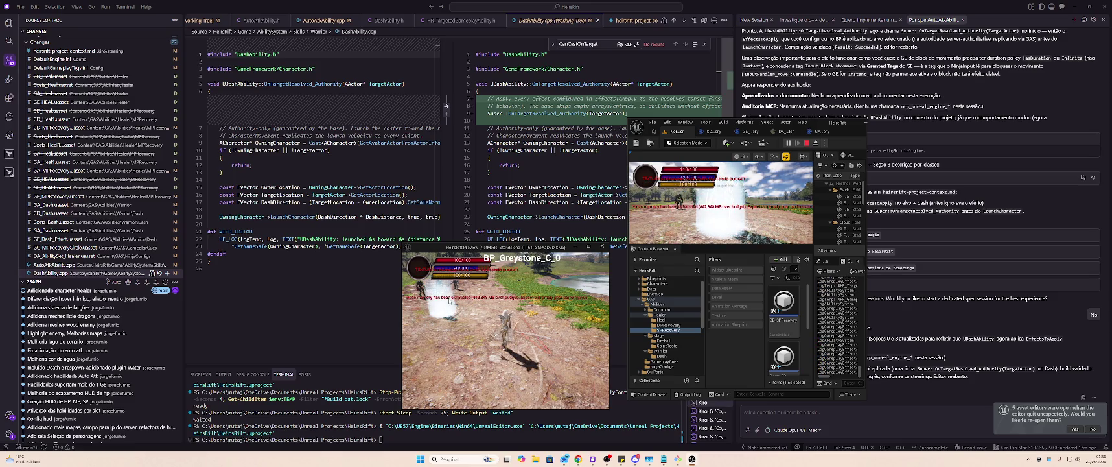
click(448, 300)
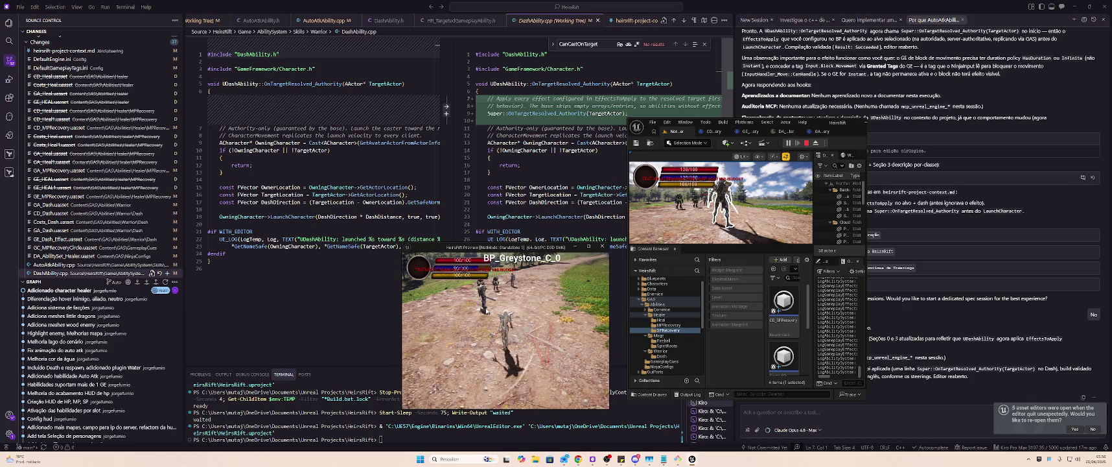
click(486, 310)
click(486, 310)
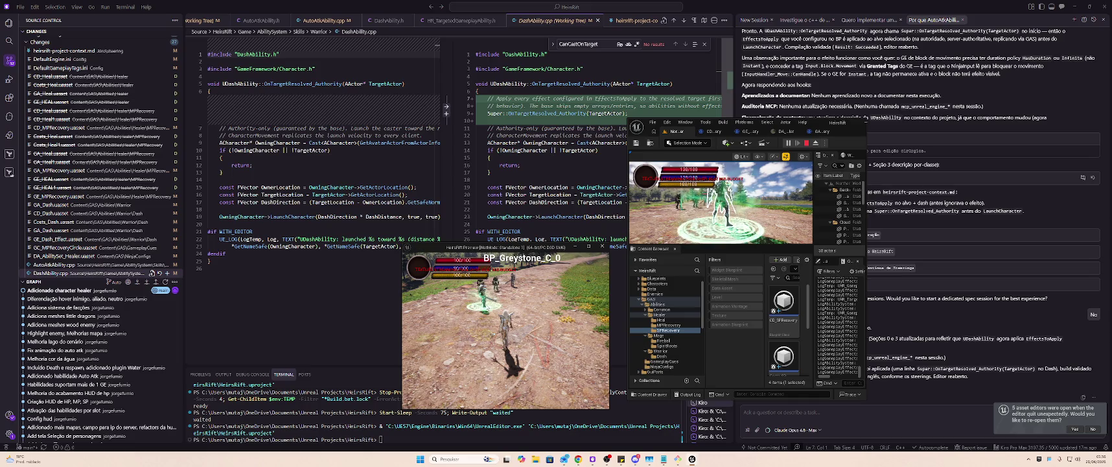
key(Escape)
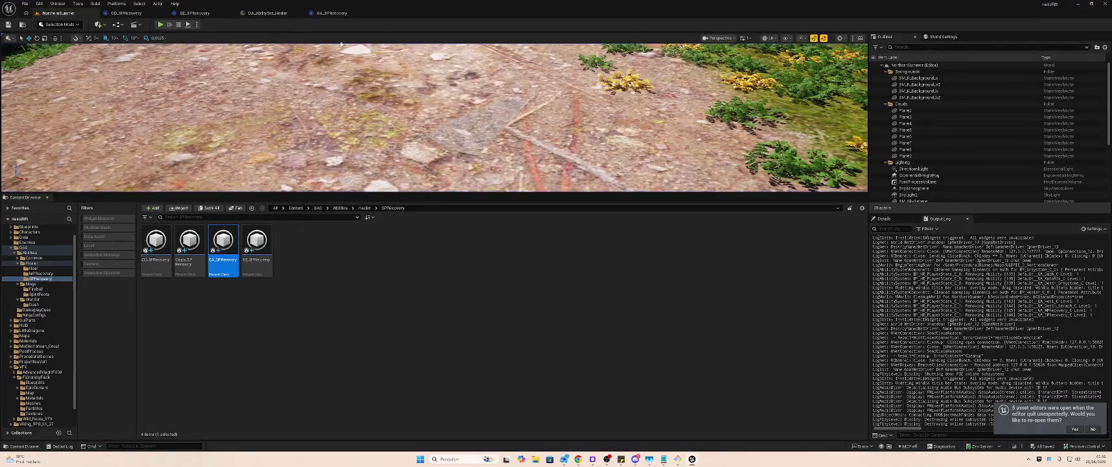
- Change GA_SPRecovery's first Effects to Apply entry from GE_HEAL to GE_SPRecovery, then return to the level
click(335, 11)
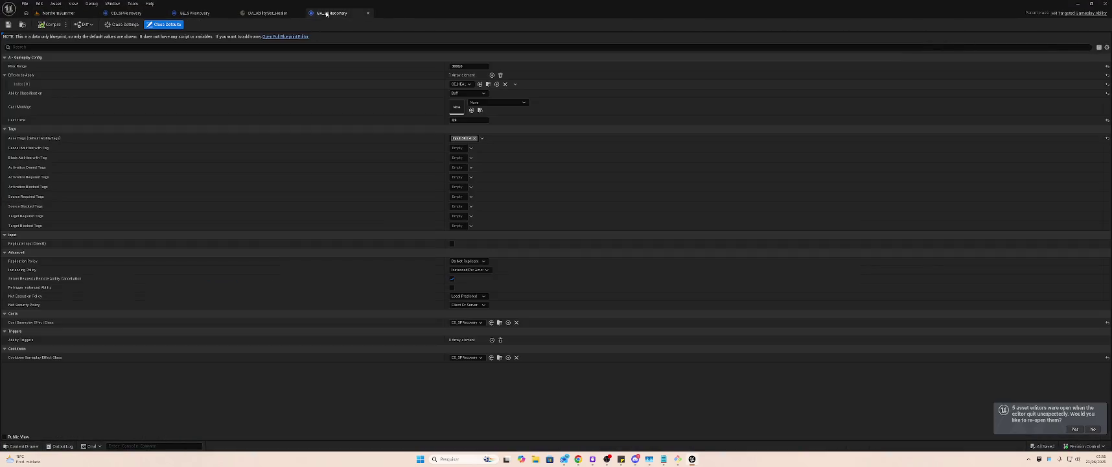
click(460, 84)
text(ge)
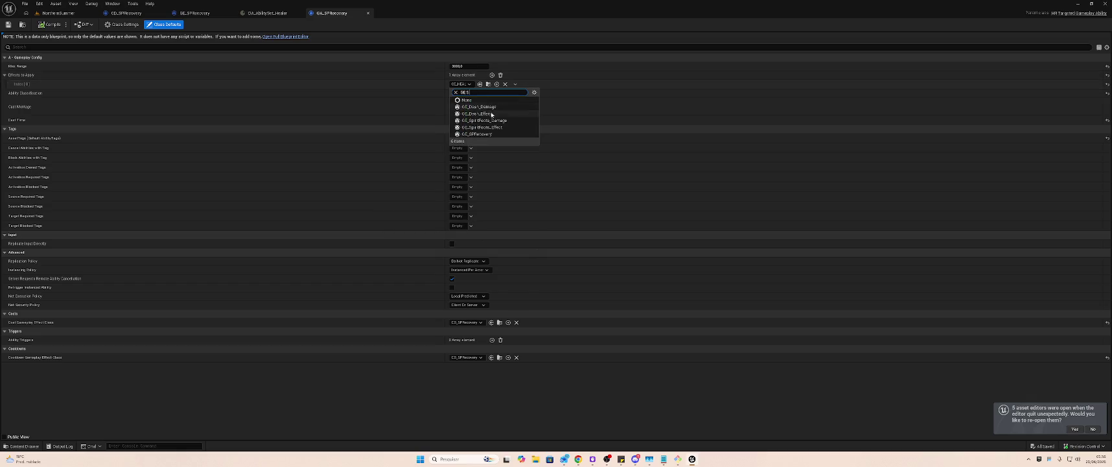
click(496, 134)
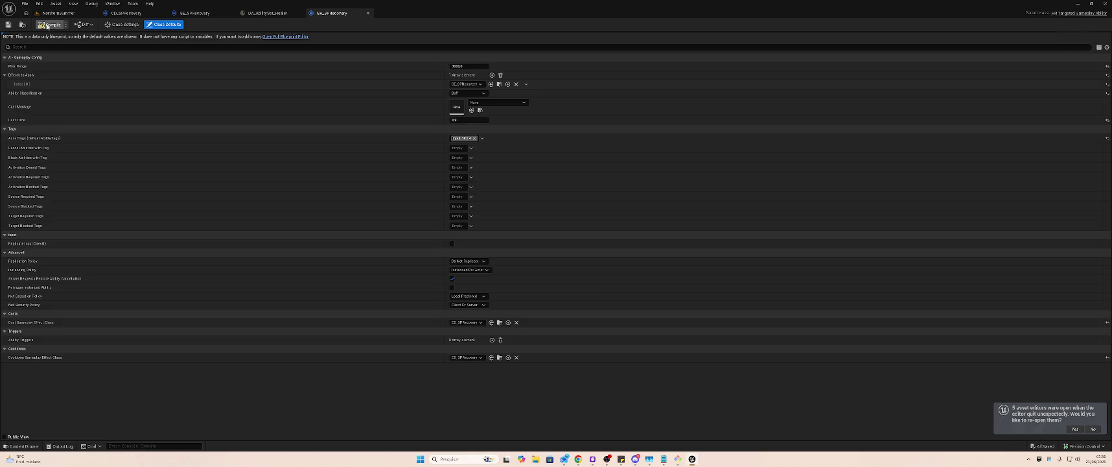
click(58, 13)
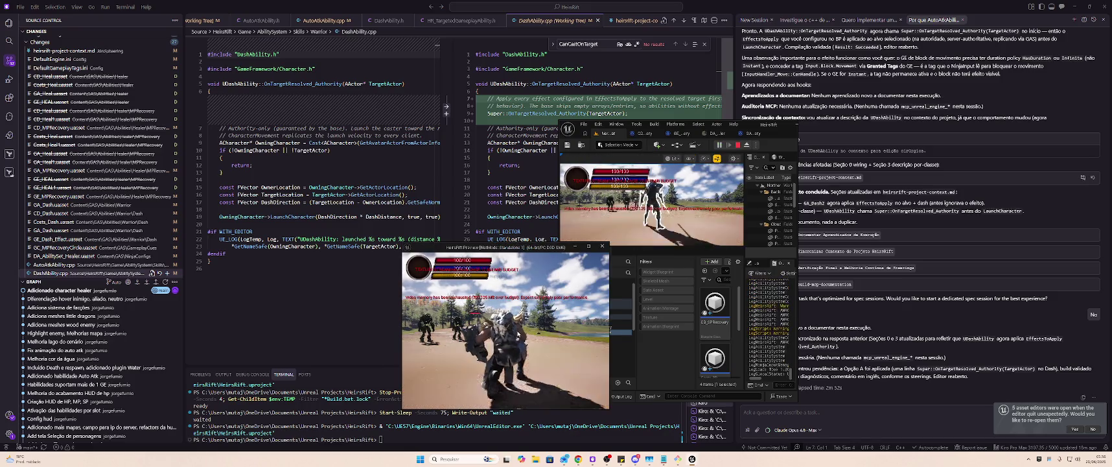
- Test the recovery, dash and light-pillar abilities on enemies, stop play, and open the MPRecovery folder
drag(518, 247, 458, 277)
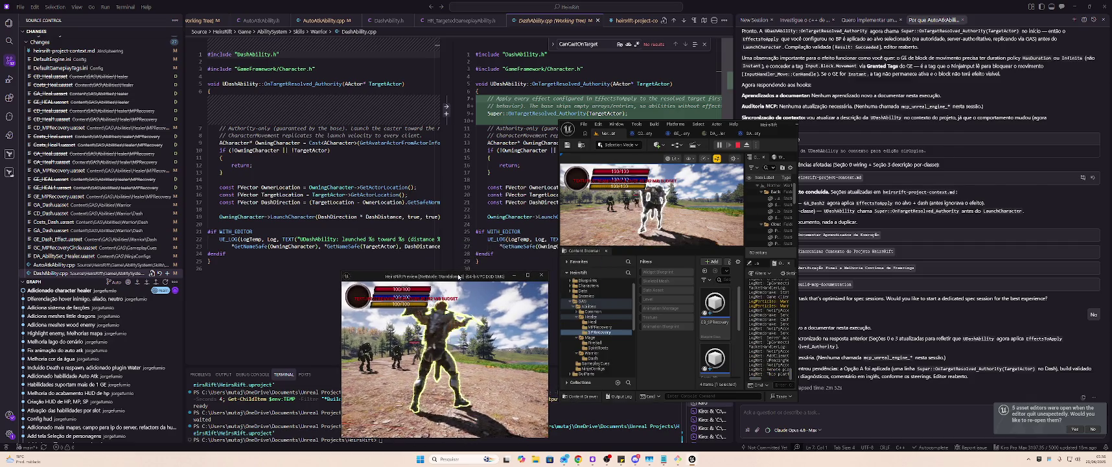
click(448, 346)
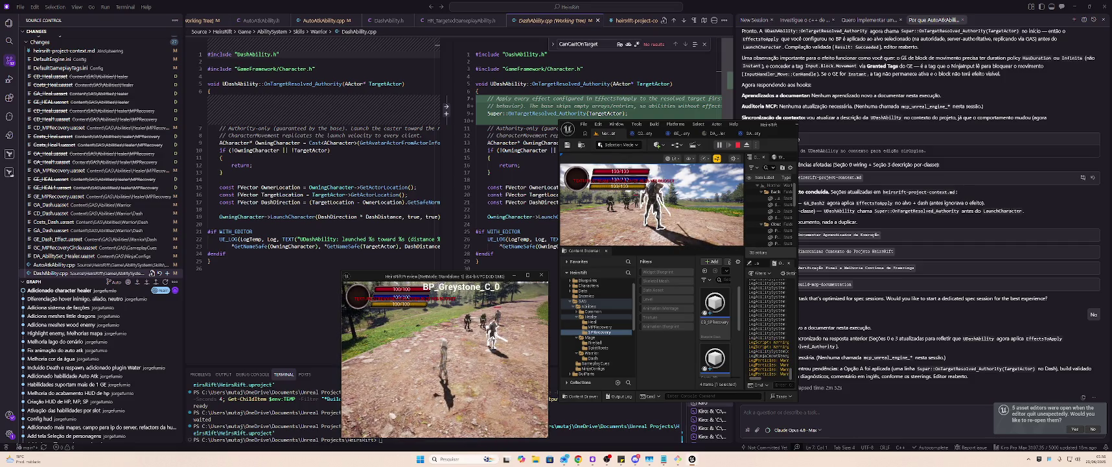
key(2)
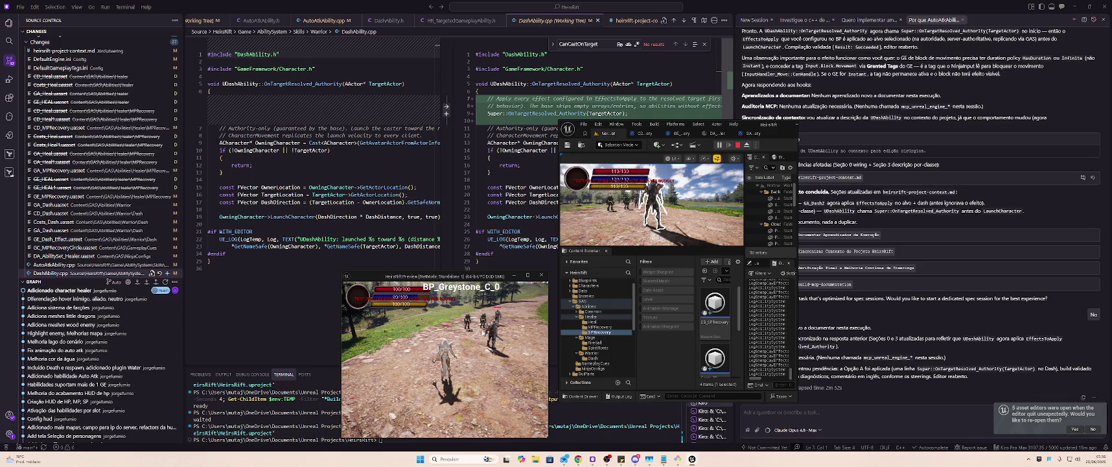
key(2)
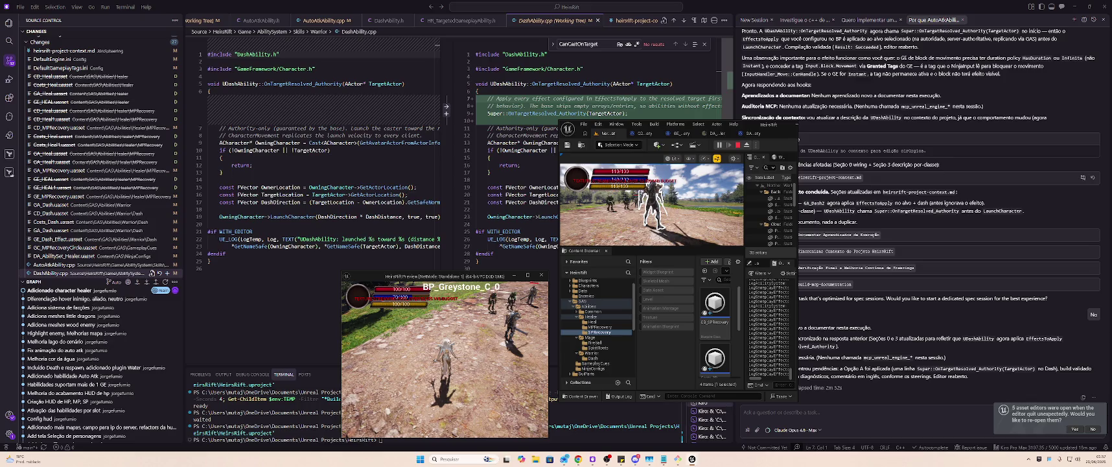
click(499, 342)
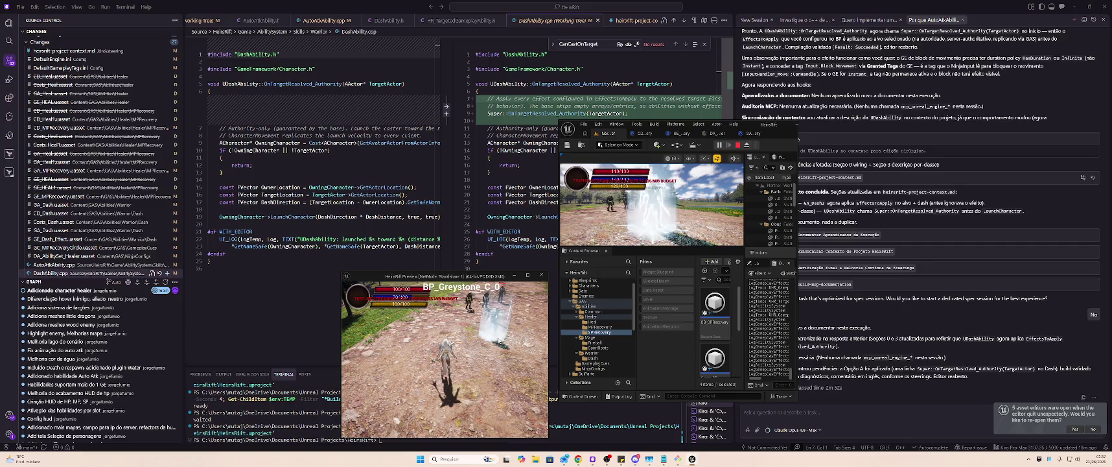
click(482, 330)
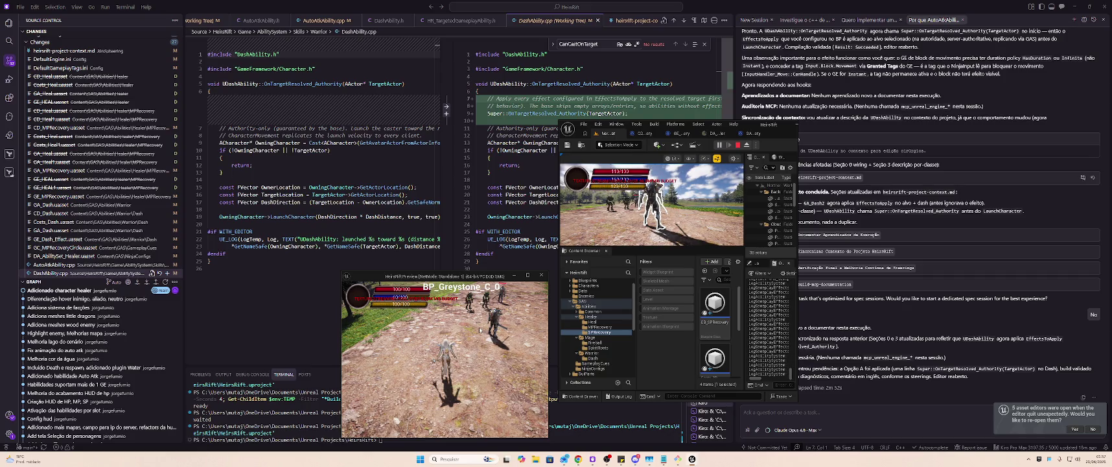
click(468, 333)
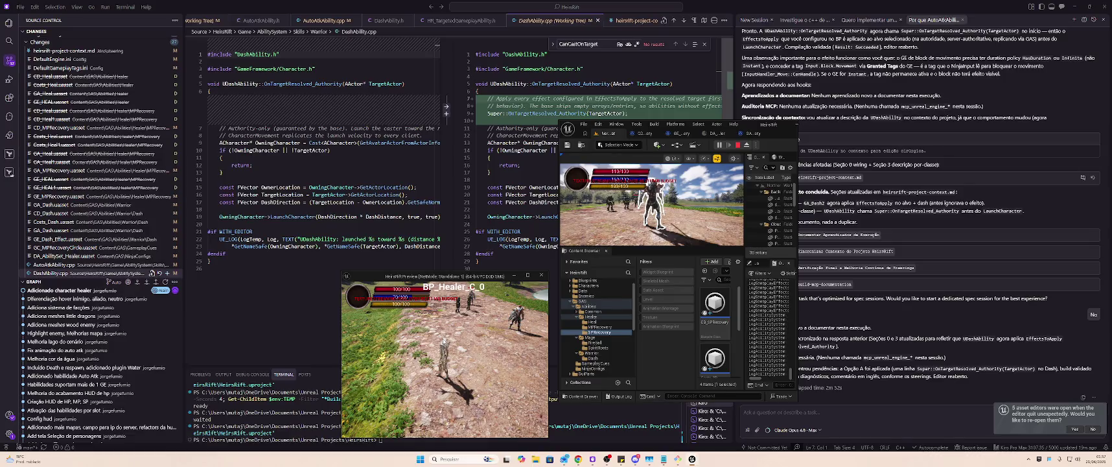
key(Escape)
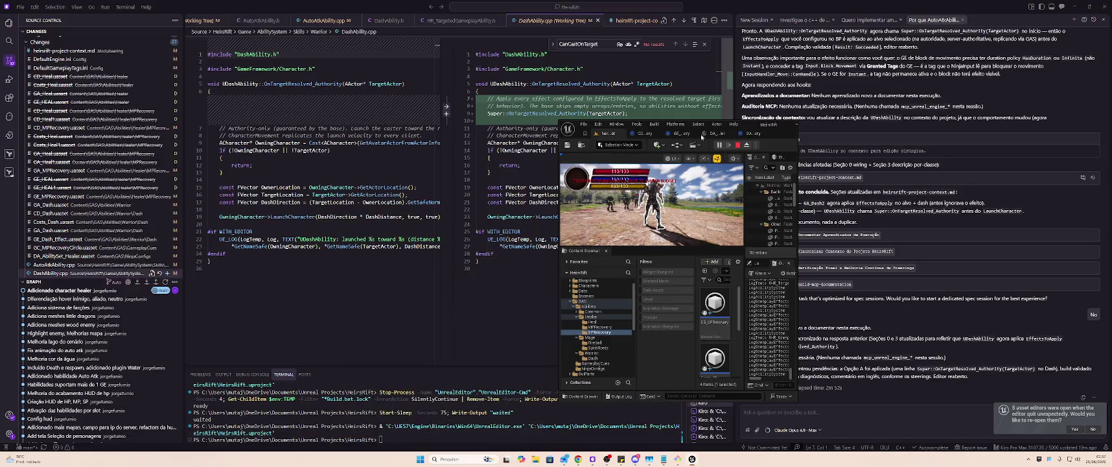
click(608, 327)
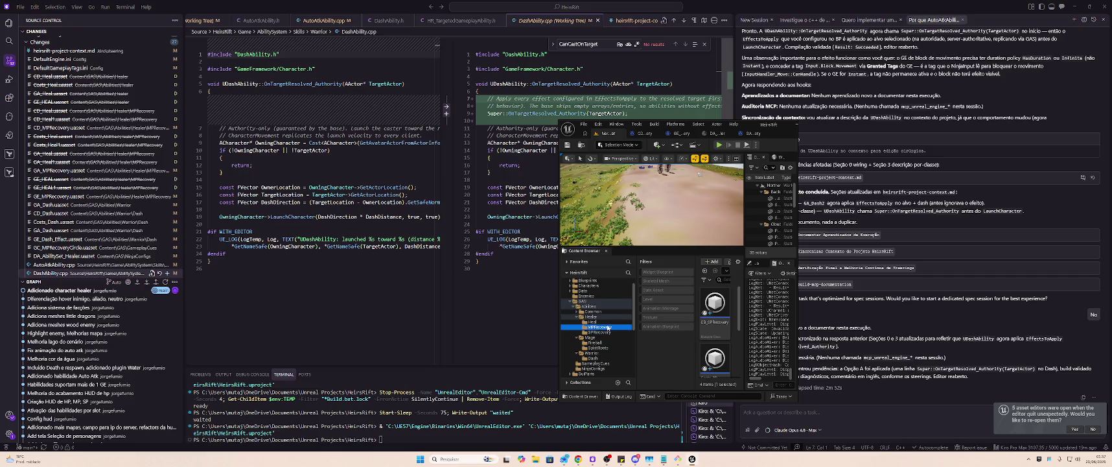
- Open GE_MPRecovery, set its scalable float magnitude to 30, and compile
click(785, 124)
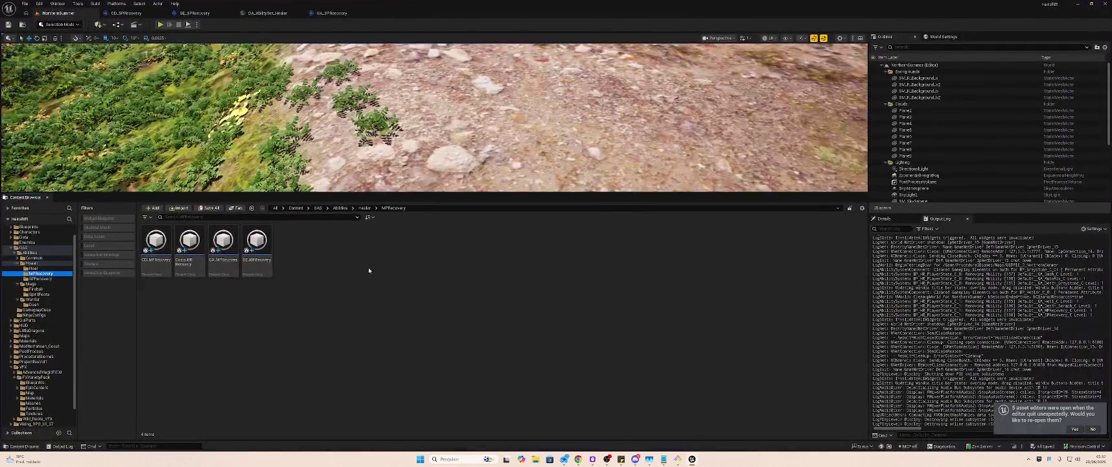
click(263, 250)
double_click(267, 249)
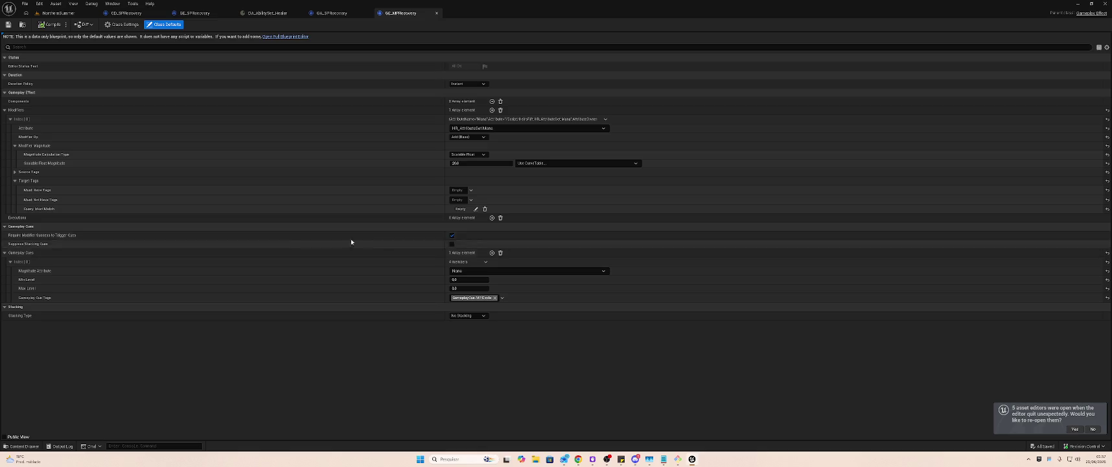
click(482, 163)
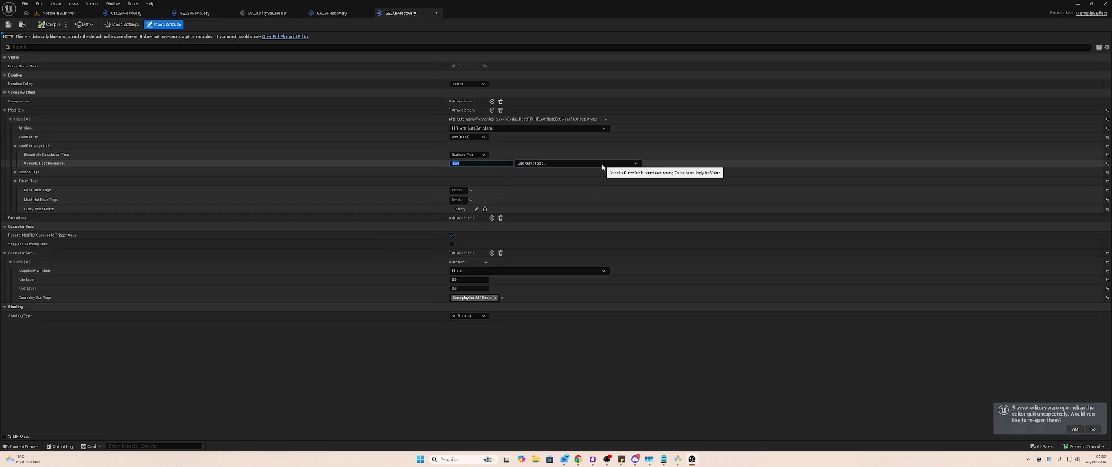
text(30)
key(Return)
click(44, 26)
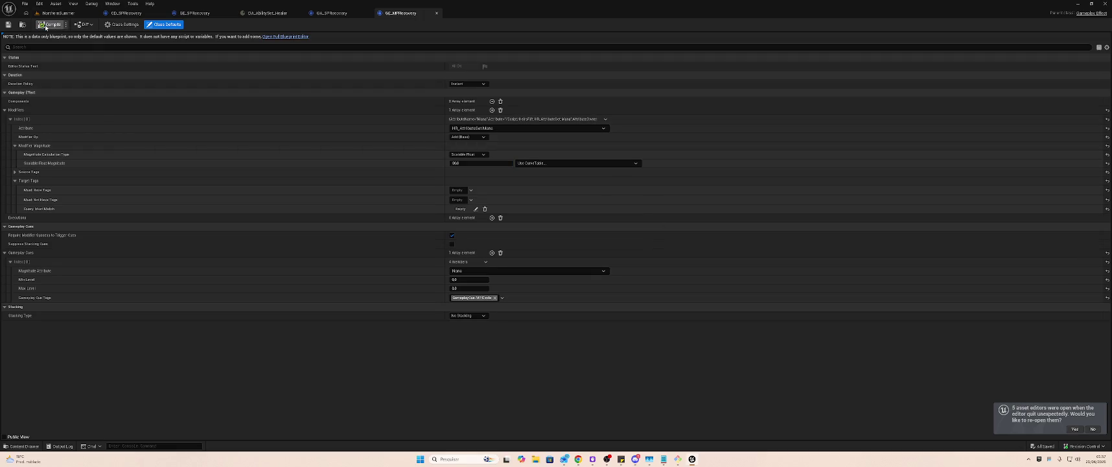
- Return to the level, resize the editor, and bring up a maximized Git Bash terminal
click(67, 14)
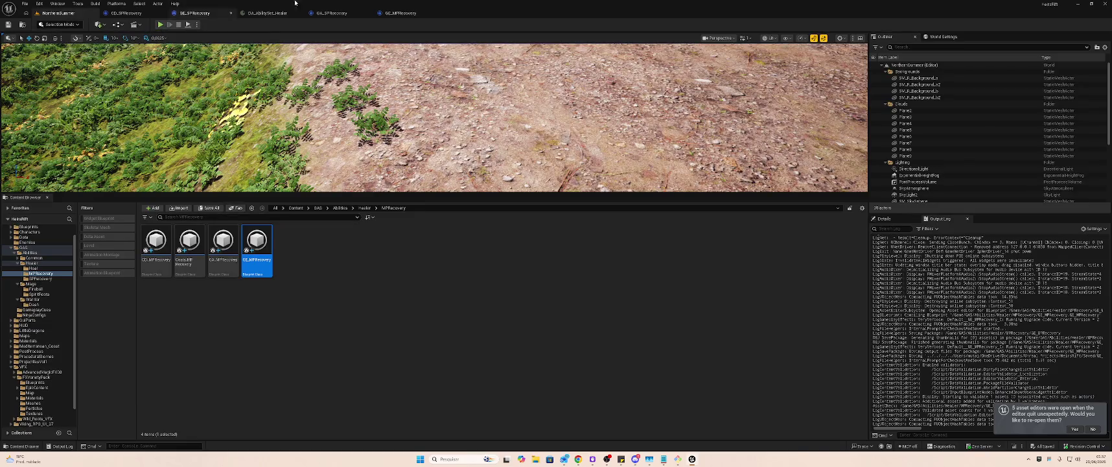
drag(366, 5, 582, 104)
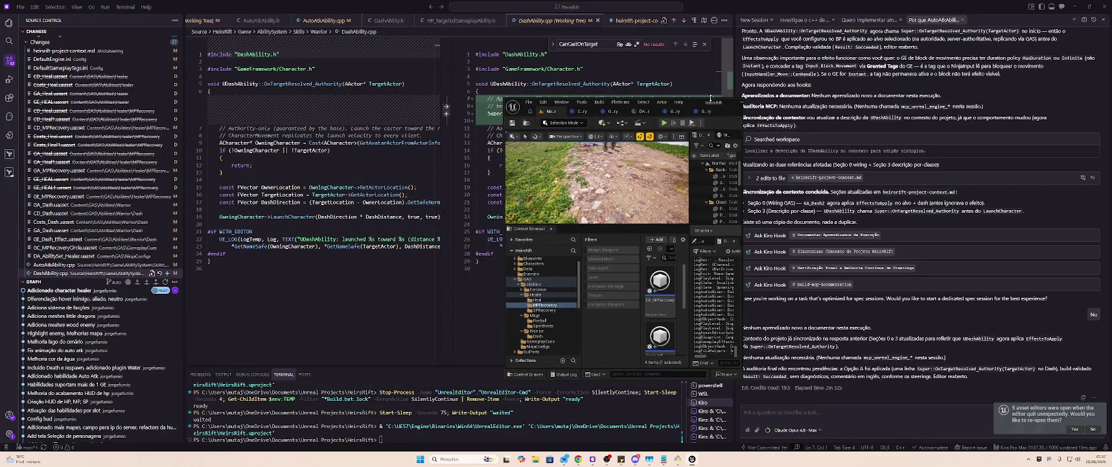
double_click(710, 102)
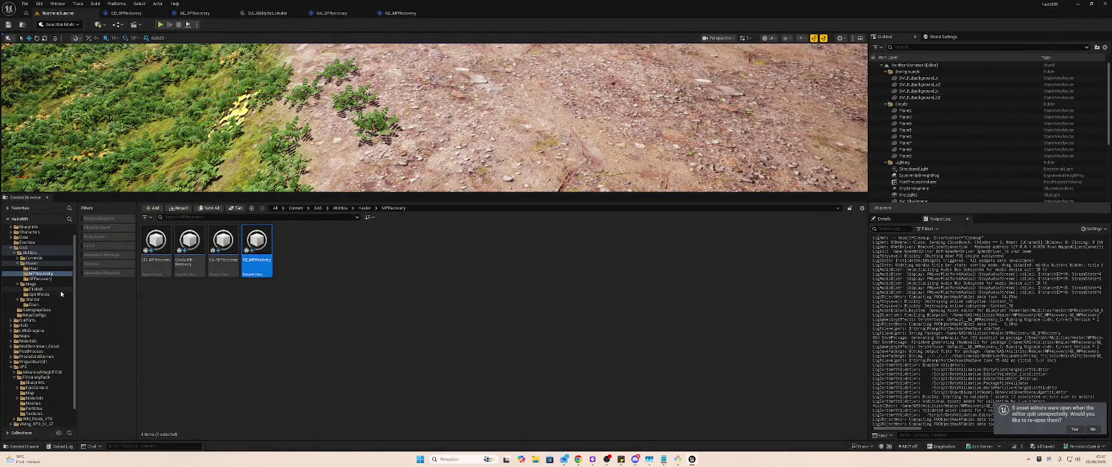
click(388, 346)
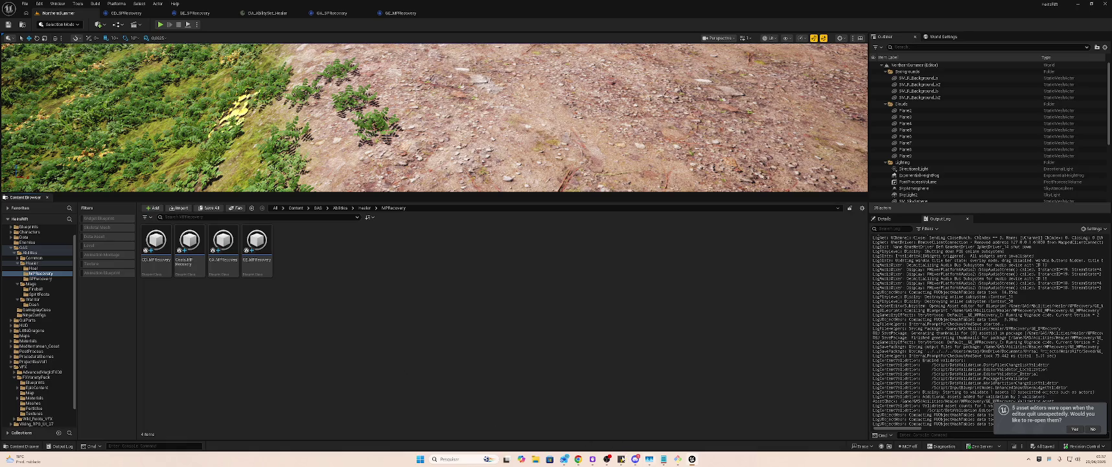
click(664, 459)
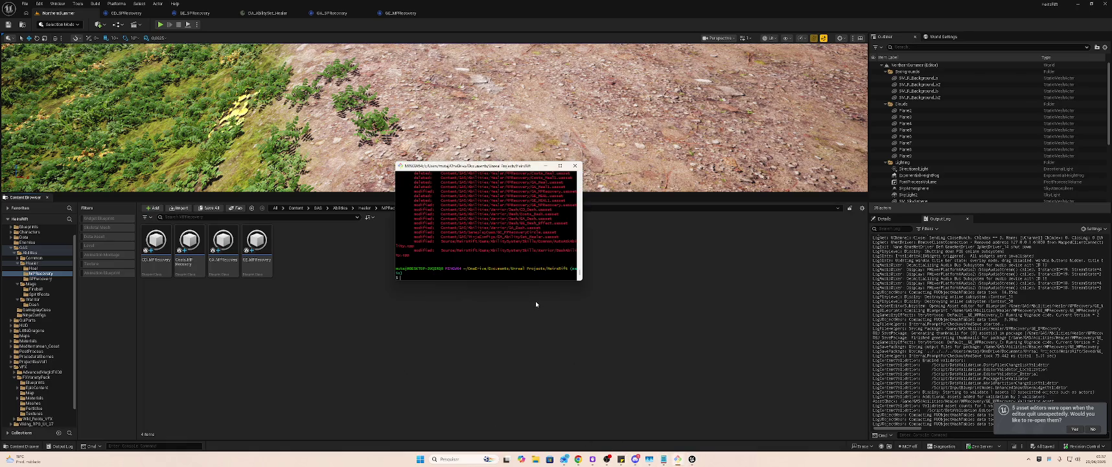
double_click(526, 166)
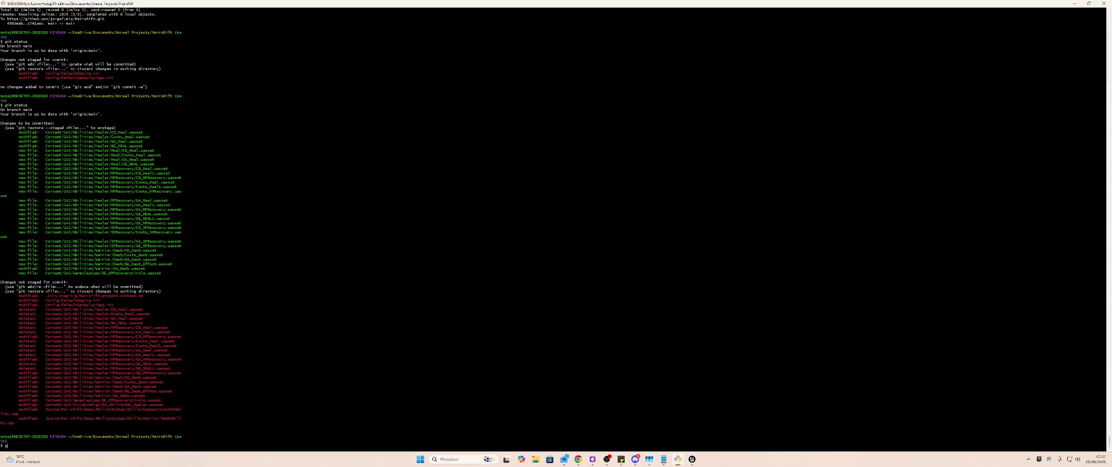
- Check the repository status and stage all changes with git add
key(Return)
text(git add)
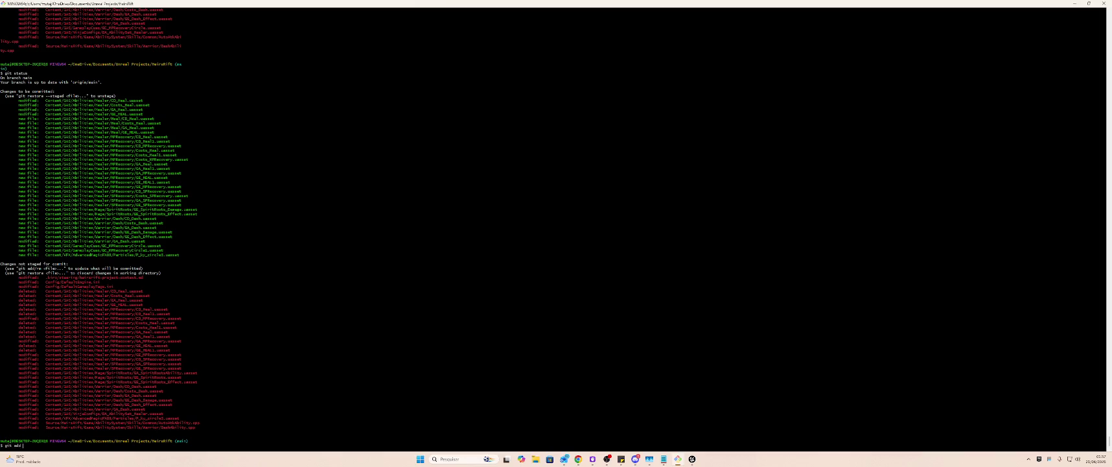
text(.)
key(Return)
text(git commit -m "Adiciona nova habilidades healer, corrige bugs target aliado em dash e a.cc cd)
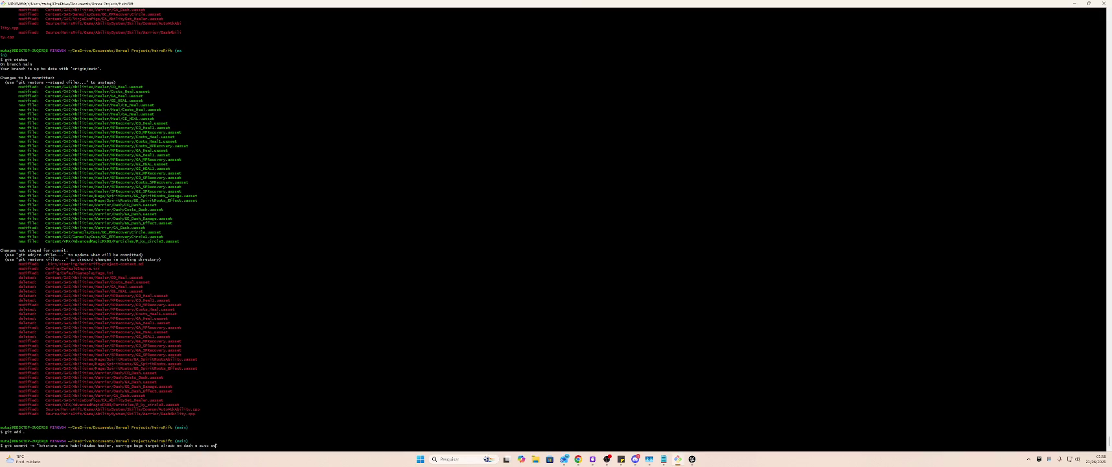
- Commit the changes with a message on the healer abilities and fixes, then git push
text(")
key(Return)
text(git push)
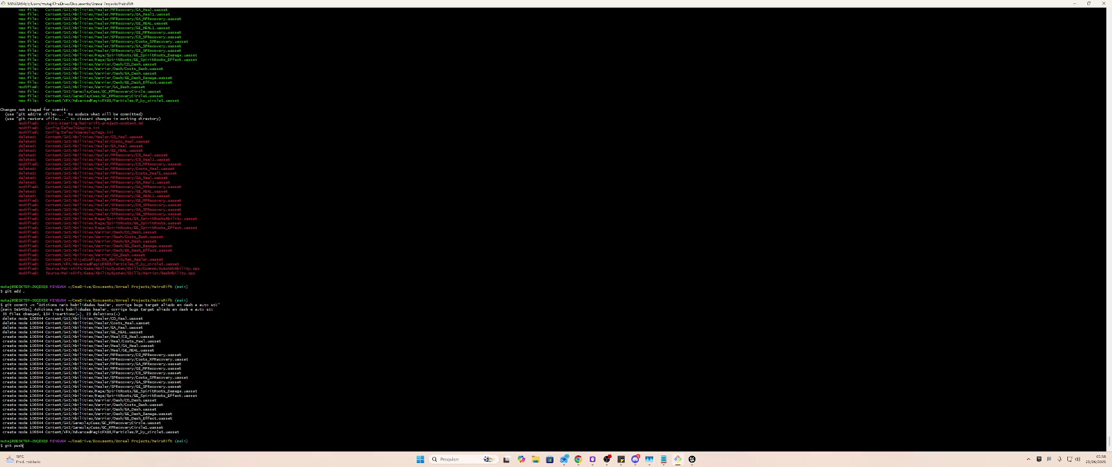
key(Return)
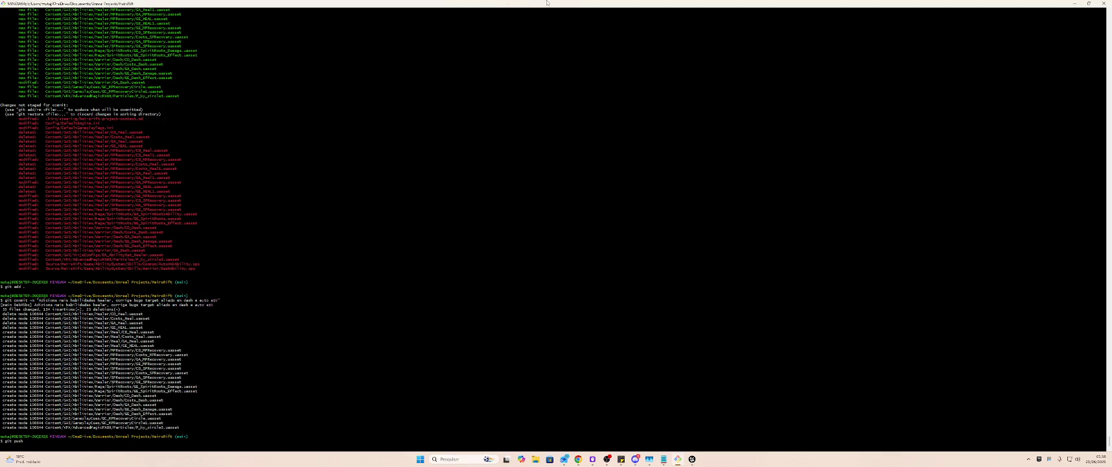
key(Return)
mouse_move(402, 3)
mouse_down()
mouse_move(544, 11)
mouse_move(848, 202)
mouse_move(635, 247)
mouse_up()
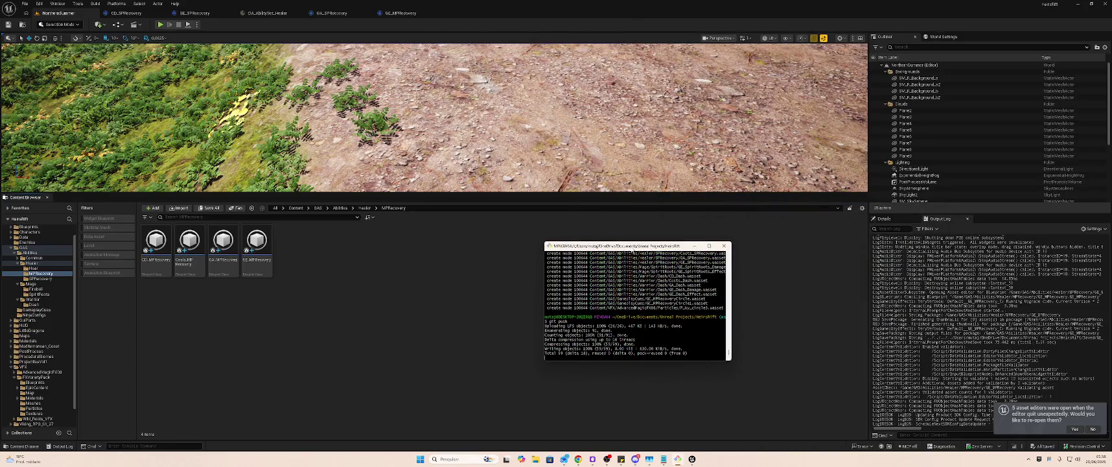
- Decline reopening the asset editors, then return Unreal in front of Git Bash after the push
click(1093, 429)
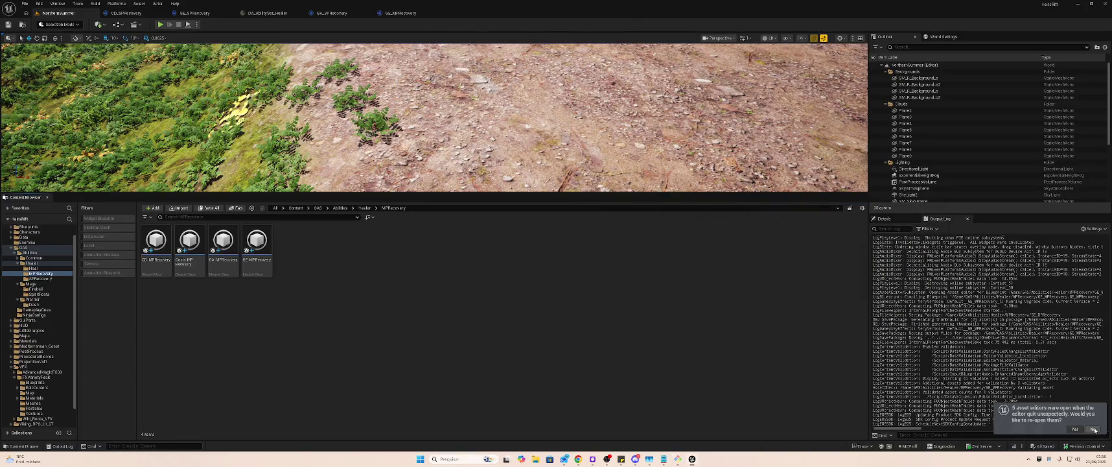
click(1094, 429)
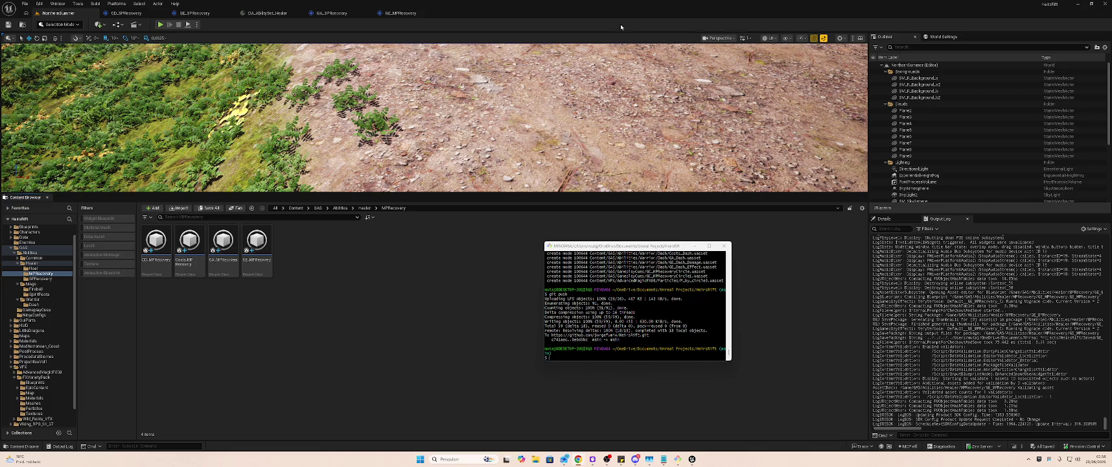
key(alt+Tab)
click(646, 2)
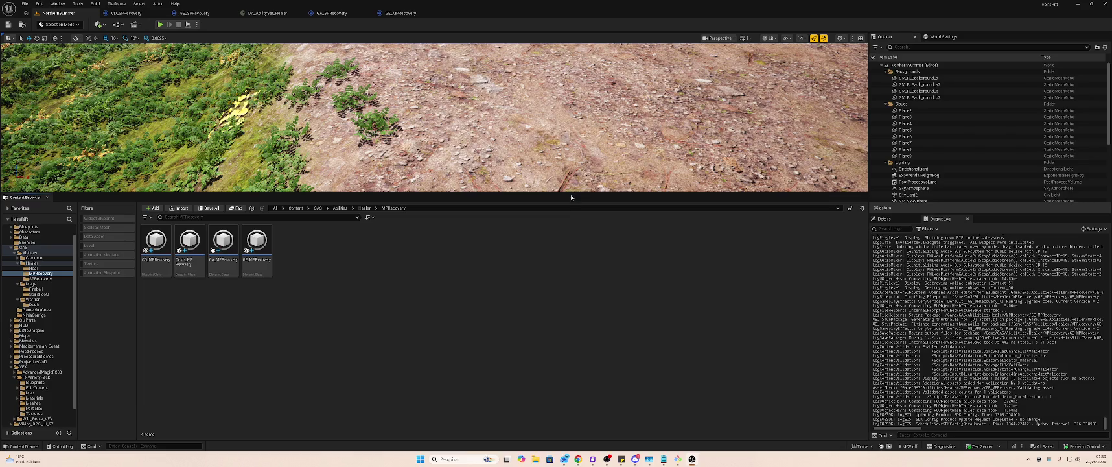
drag(571, 197, 571, 335)
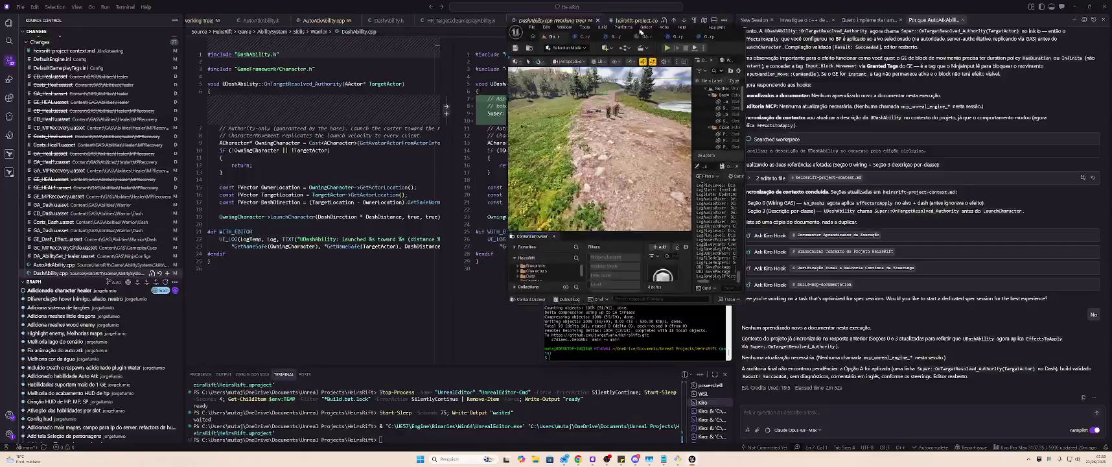
- Move the small Unreal window to the right and start a new Kiro chat session
mouse_move(641, 31)
mouse_down()
mouse_move(789, 136)
mouse_move(876, 148)
mouse_move(859, 130)
mouse_move(908, 135)
mouse_up()
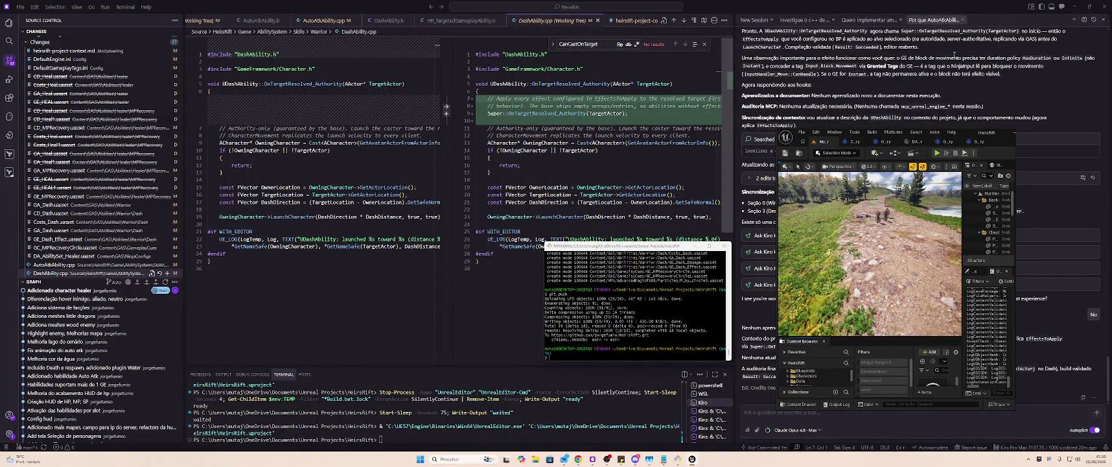
click(1073, 19)
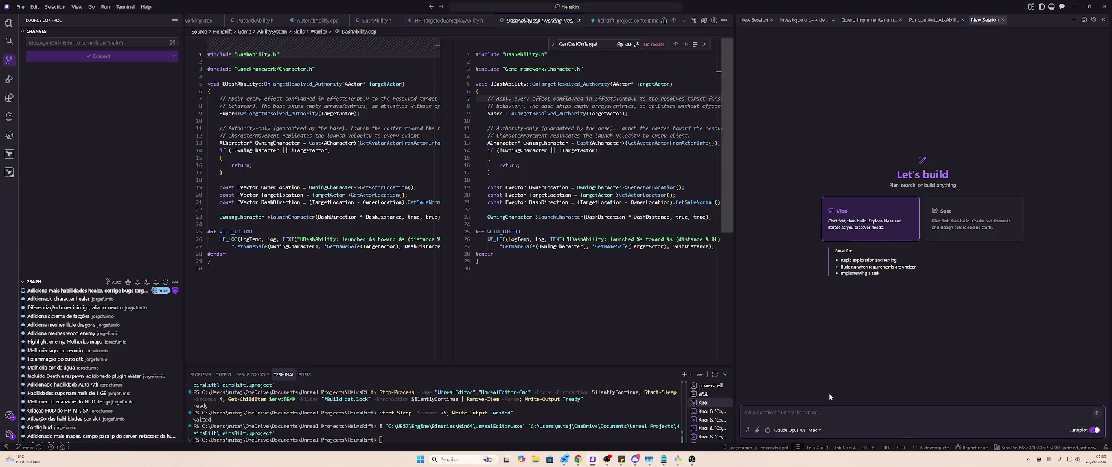
- Write a Portuguese request to apply the hover highlight to the player-selected target
text(Hoje é)
text(te u)
text(tema de highlig)
text( quando passa )
text(o mouse sobre algu)
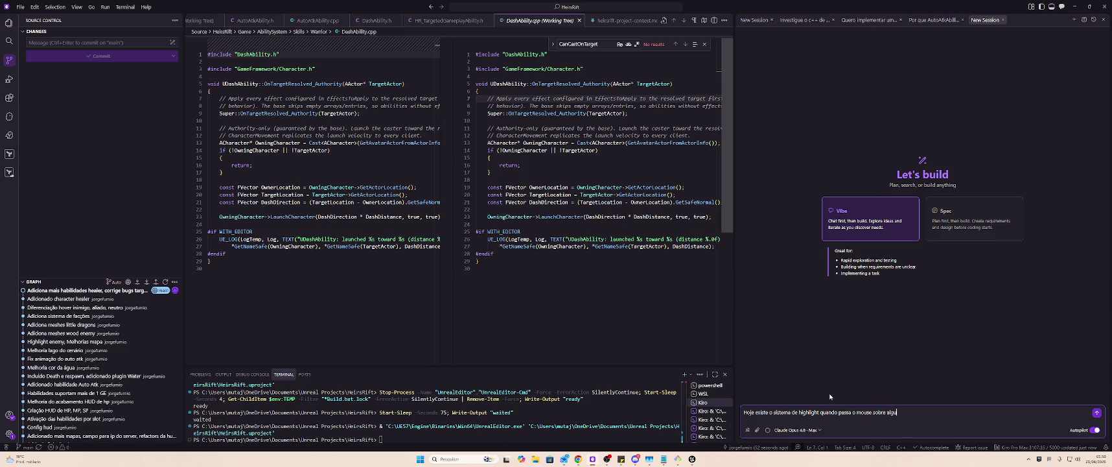
text(m)
text( ac)
text( que implemente)
text( a interface de highlight.)
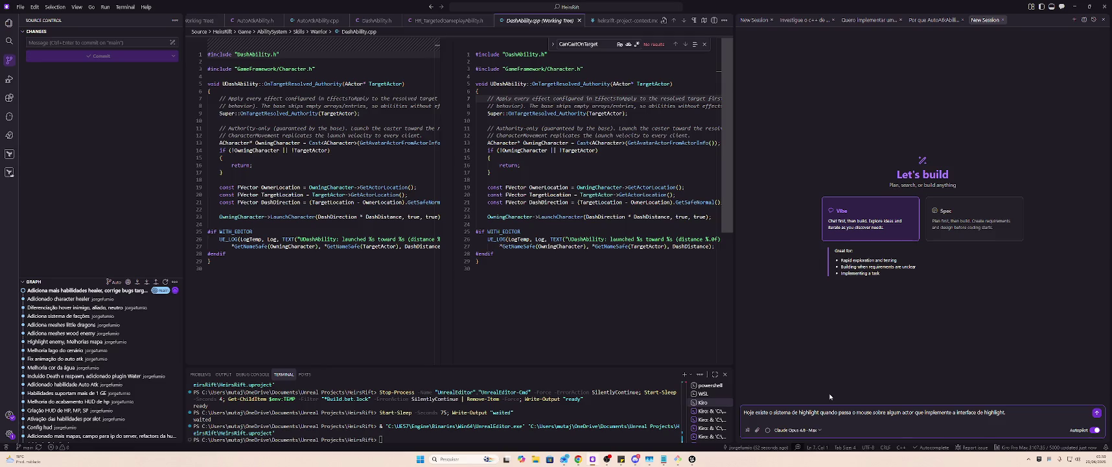
text(  Eu gostaria que)
text( ao)
key(BackSpace)
key(BackSpace)
key(BackSpace)
text(m de ap)
text(licar highlight)
text( no)
text( actor alé)
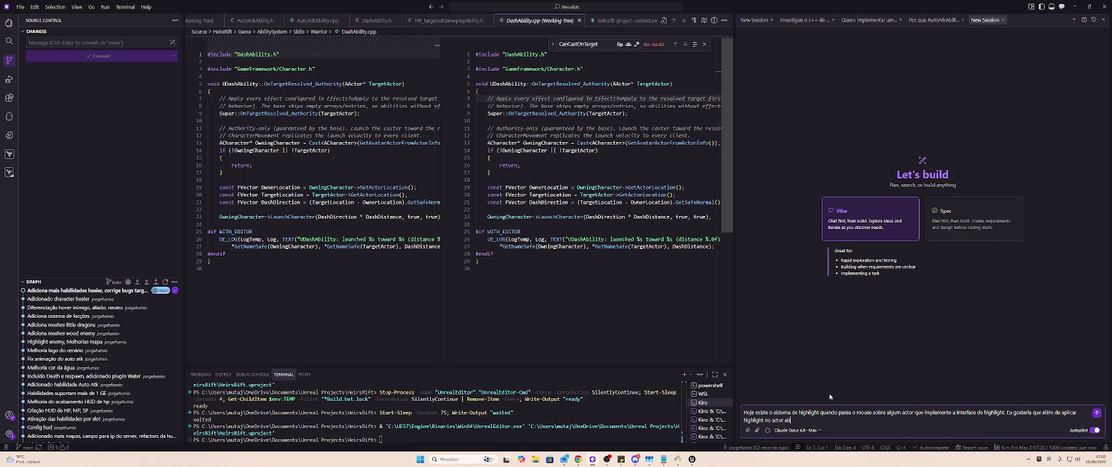
text(x)
text(xo d)
text(use)
text(get)
text(elecionado pelo)
text( player)
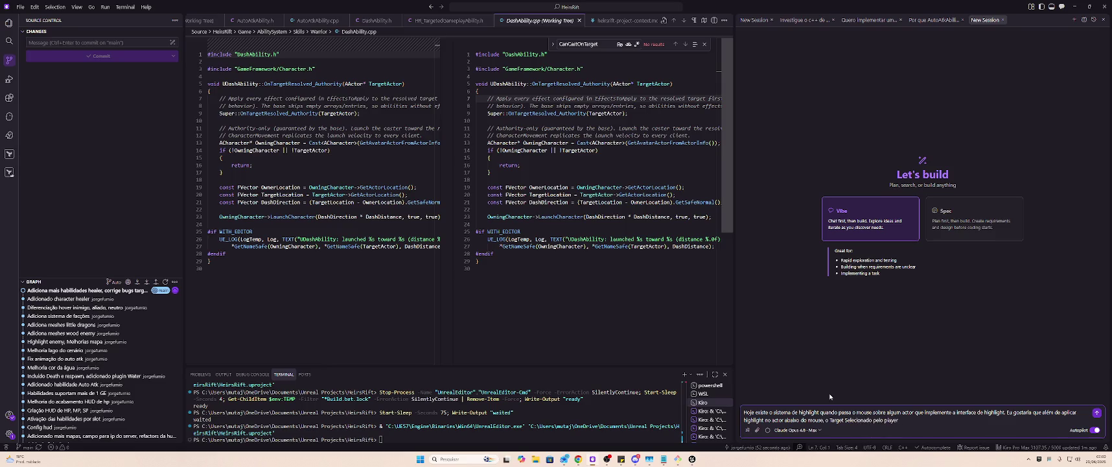
text( charac)
text(ter também ficas)
text(se sempre seleciona)
text(do (ao)
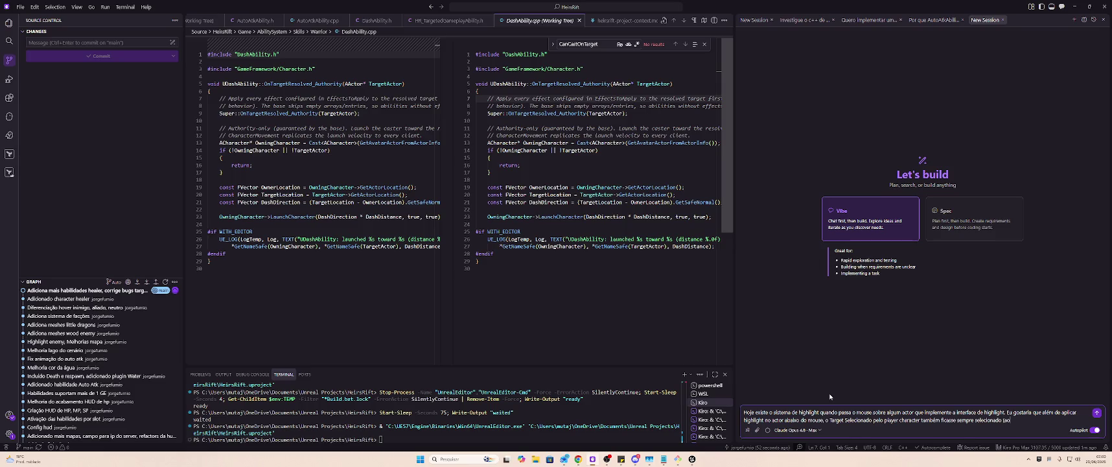
text(és )
text(de pre)
key(ctrl+BackSpace)
key(ctrl+BackSpace)
key(ctrl+BackSpace)
- Ask to keep it highlighted without hovering until the target is lost, then send
text(sem pre)
text(cisar)
text( passar o mouse em)
text( cima) at)
text(é)
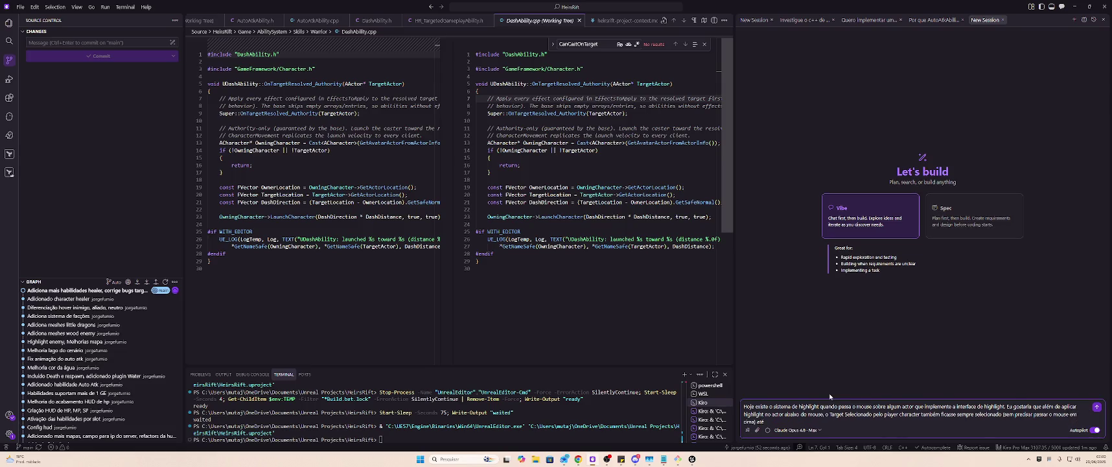
text( que o player character des)
text( s)
key(BackSpace)
key(BackSpace)
key(BackSpace)
text(pa)
key(BackSpace)
key(BackSpace)
key(BackSpace)
text(perde)
text(sse o target daquele alvo.)
text( Qual a m)
text(elhor aborda)
text(gem?)
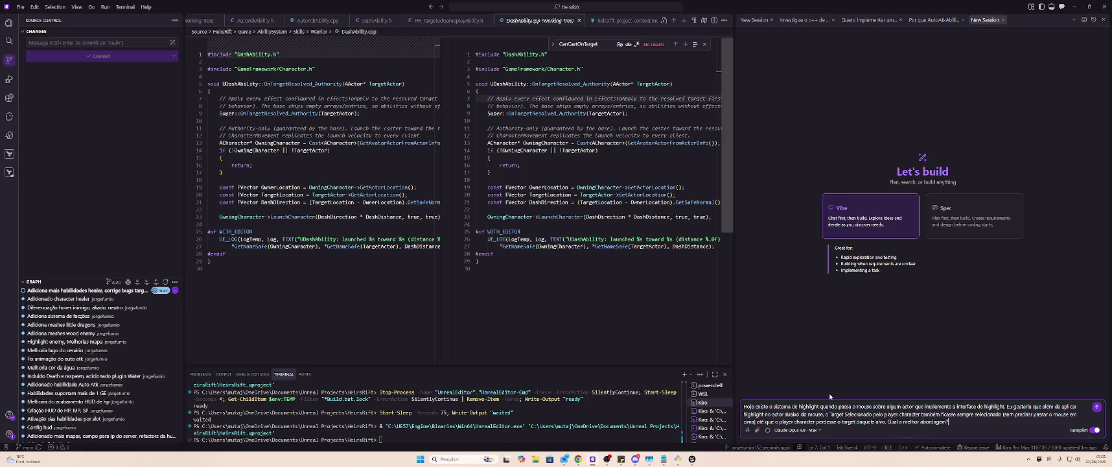
key(Return)
key(alt+Tab)
key(alt+Tab)
key(alt+Tab)
key(alt+Tab)
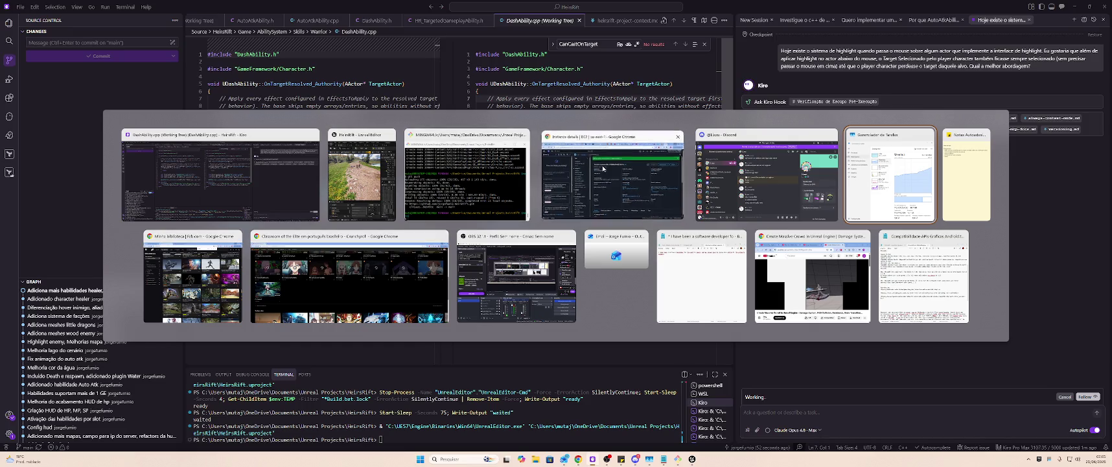
key(Escape)
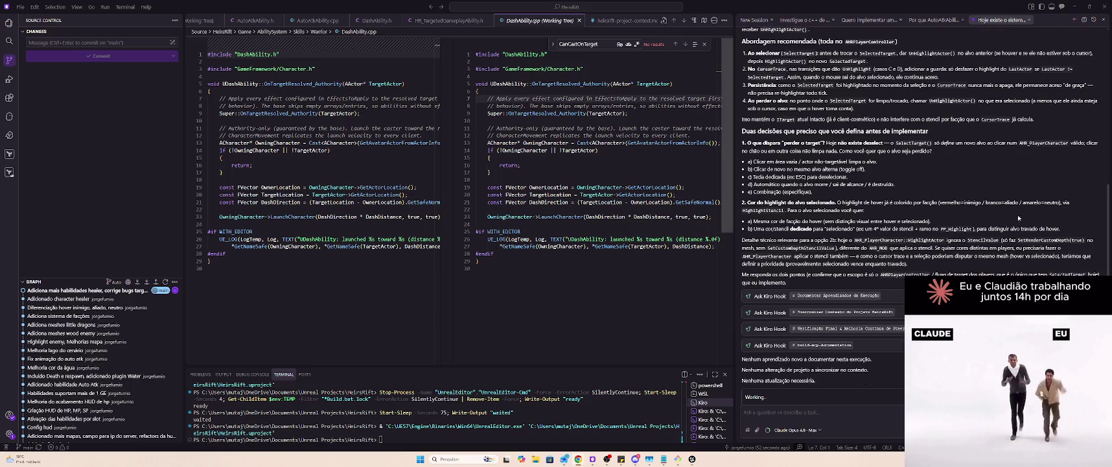
- Scroll up through the agent's reply on target-clearing options and highlight colours
scroll(1011, 207, up, 1)
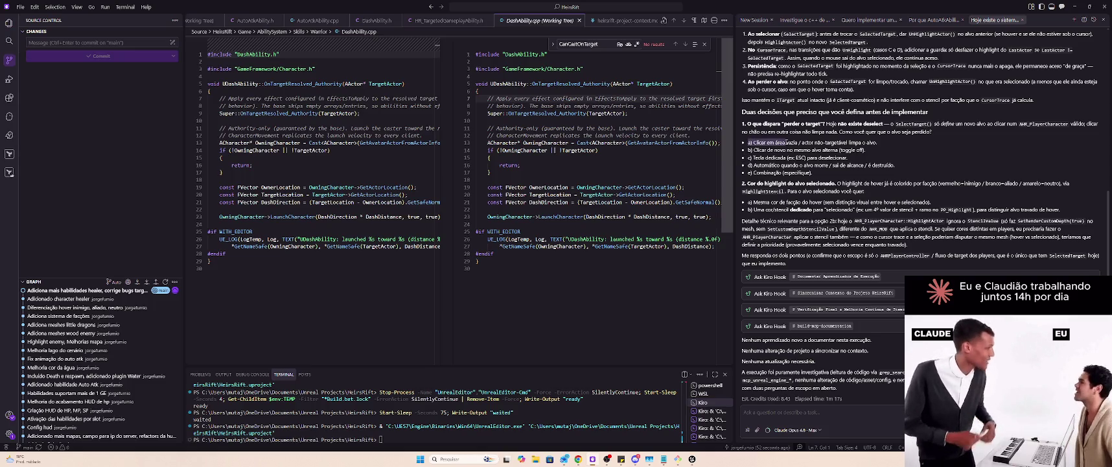
- Draft answers: left-click on empty area clears the target; selection follows configured faction colours
click(778, 412)
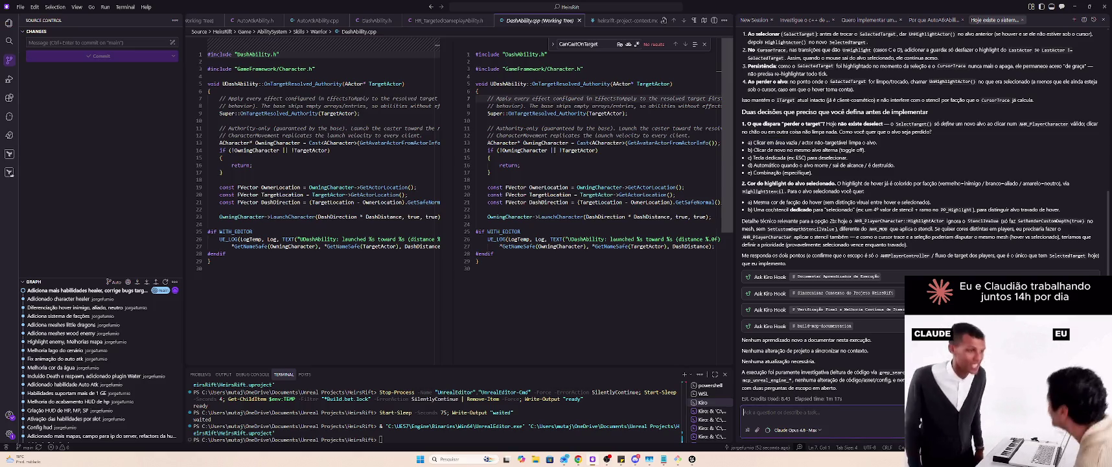
text(1 - Ac)
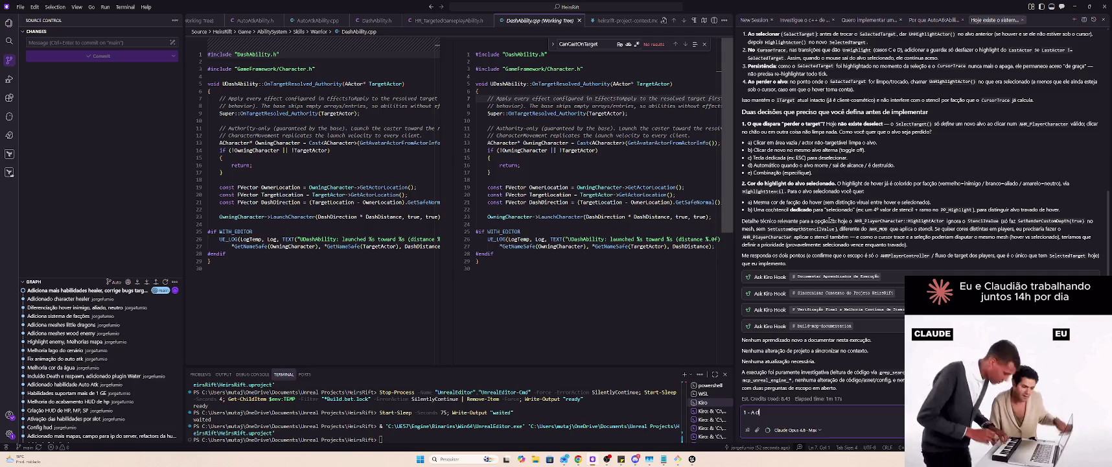
text(que)
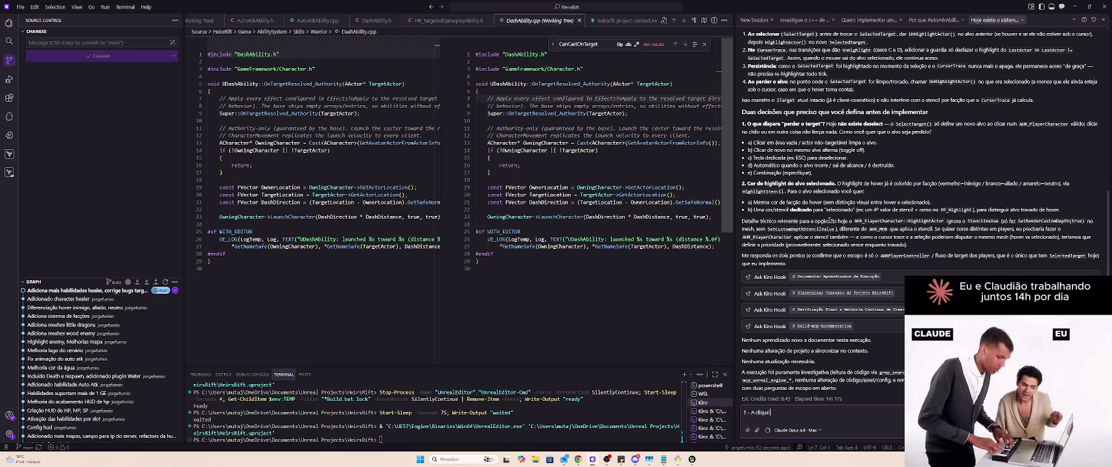
text( com oão)
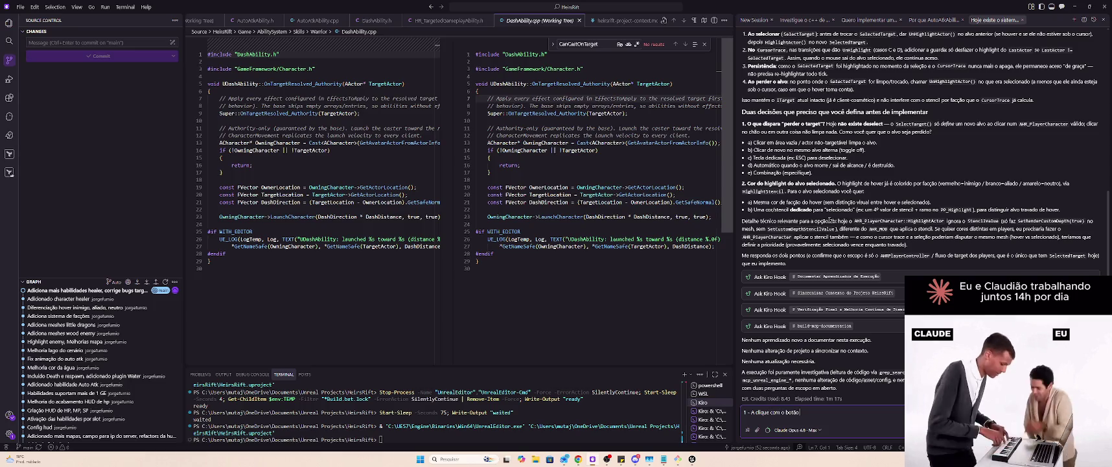
text( esquerdo do m)
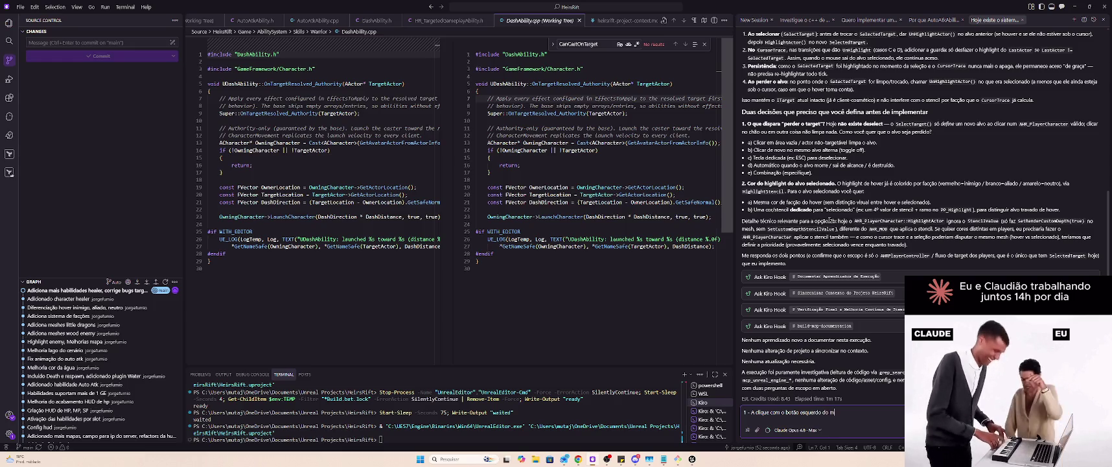
text(ouse em area vazia limpa o)
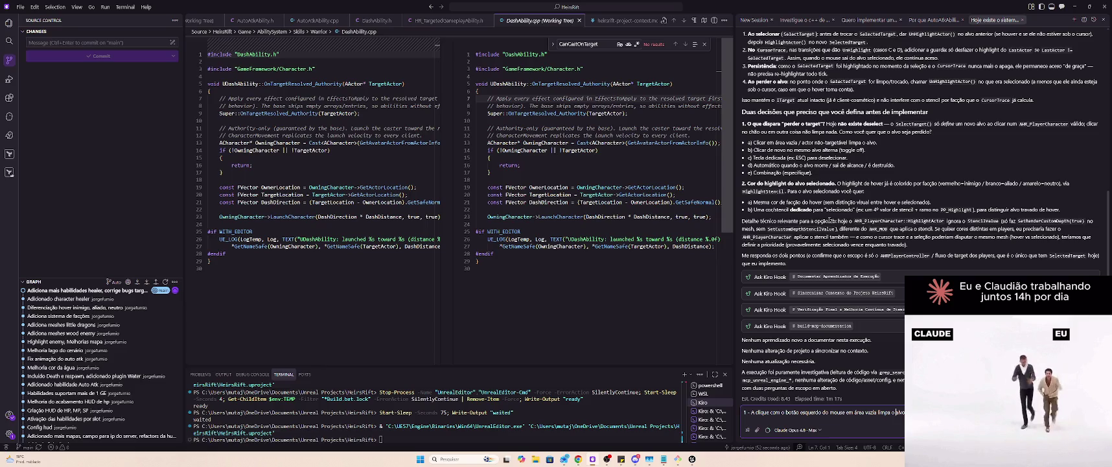
text(alvo na)
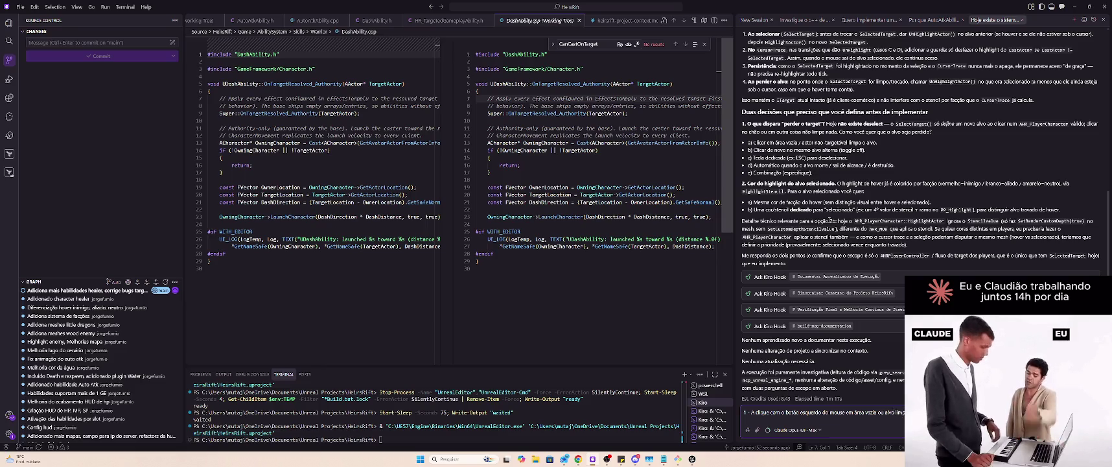
text(o)
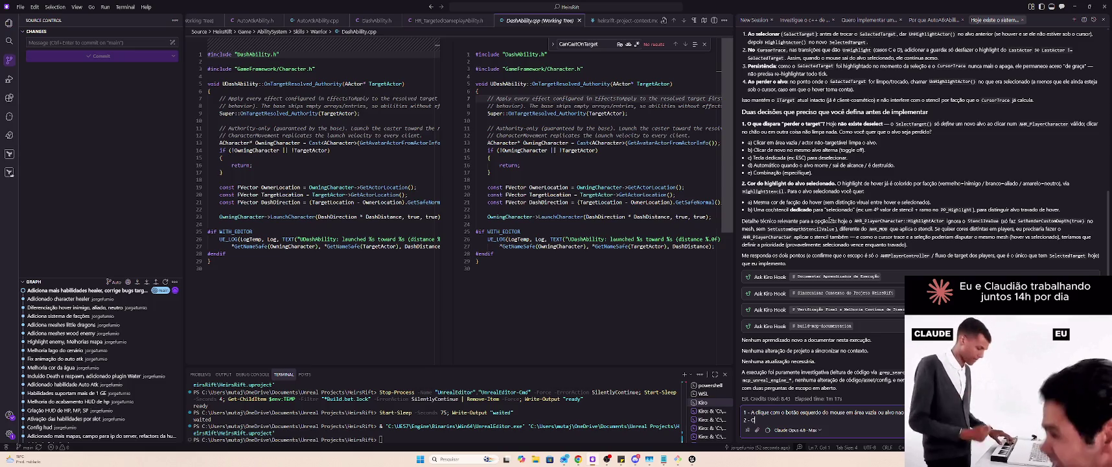
text(selecionado obe)
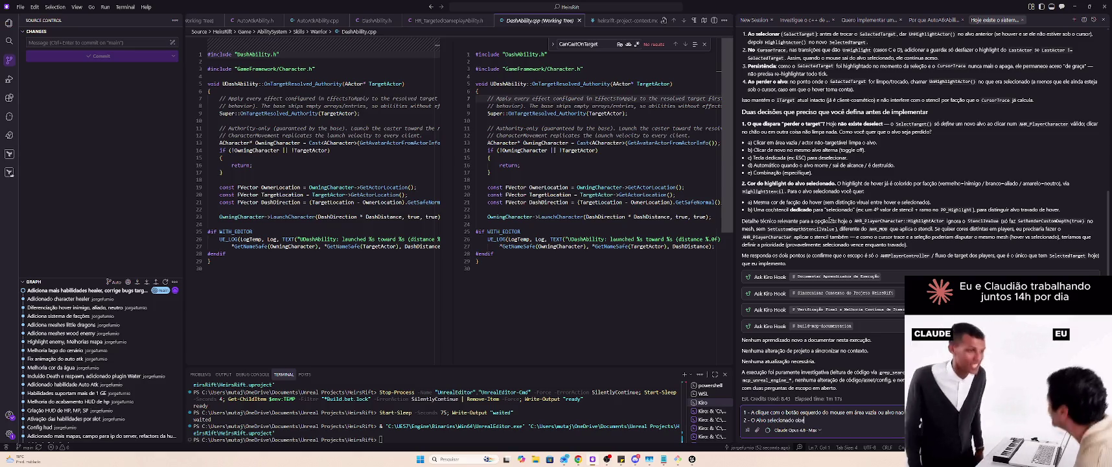
text(dece)
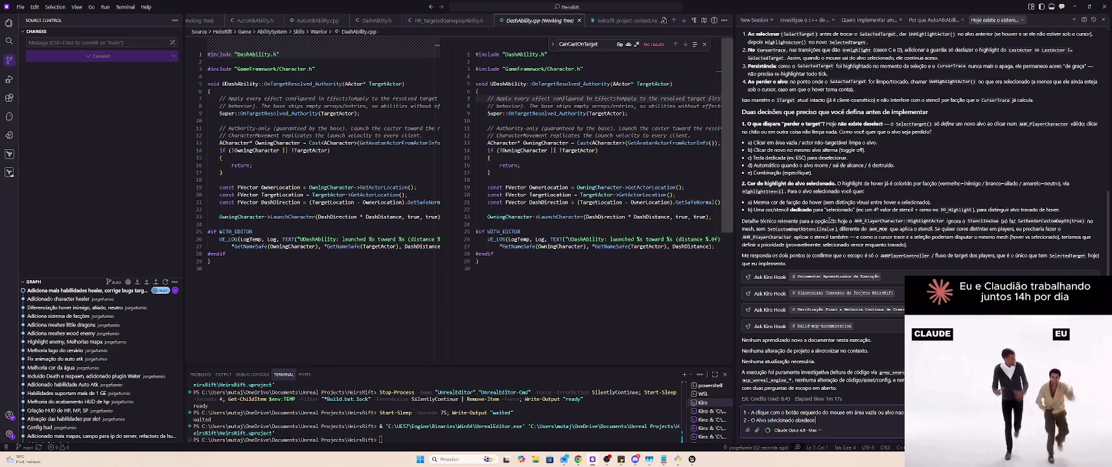
text( as cores)
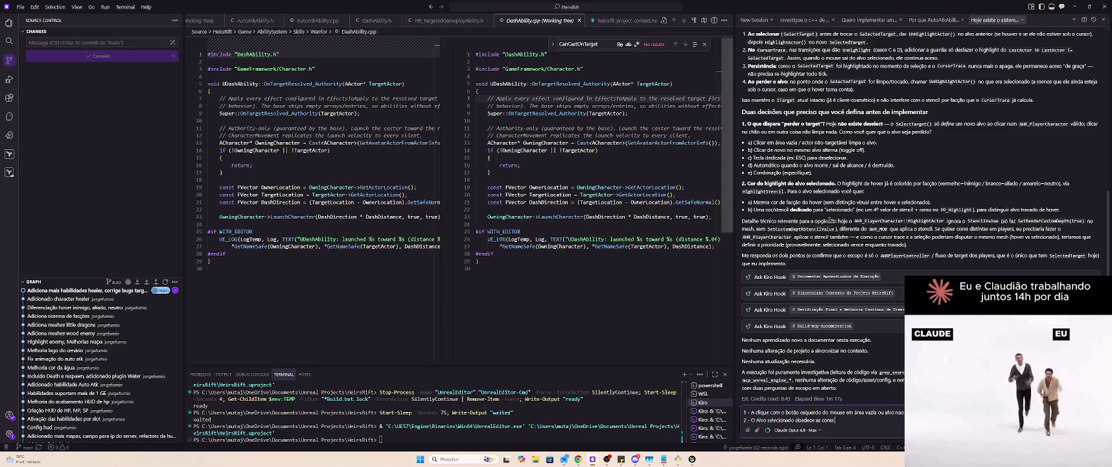
text( delim)
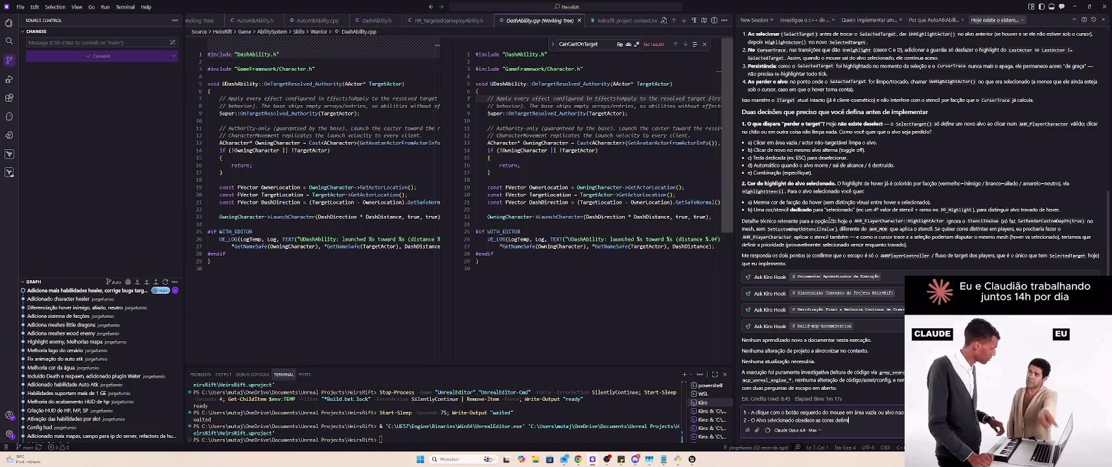
key(BackSpace)
key(BackSpace)
key(BackSpace)
text(dec)
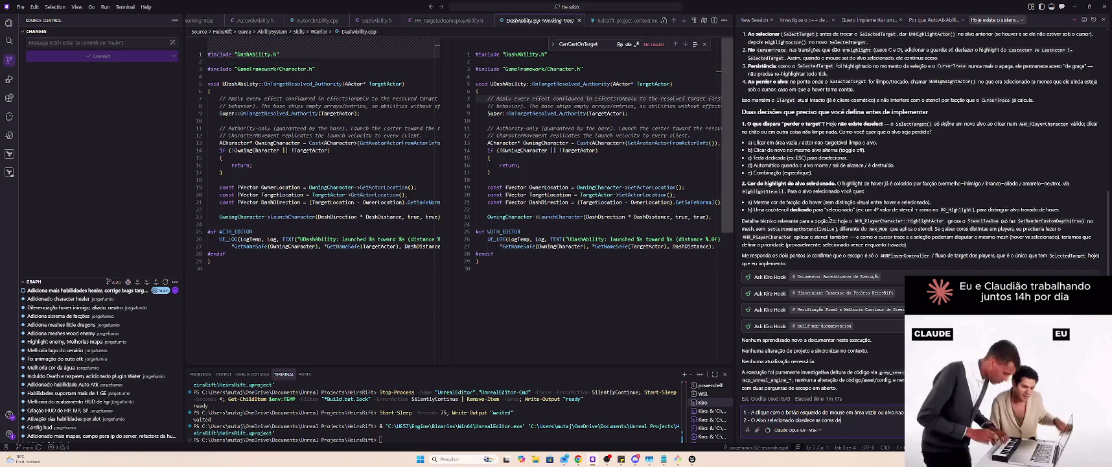
key(BackSpace)
key(BackSpace)
key(BackSpace)
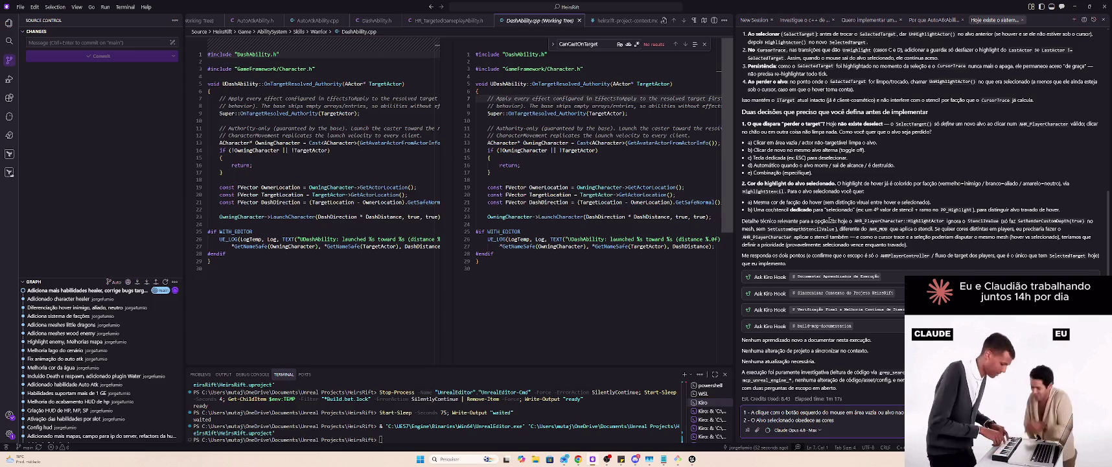
text( configuradas para facção.)
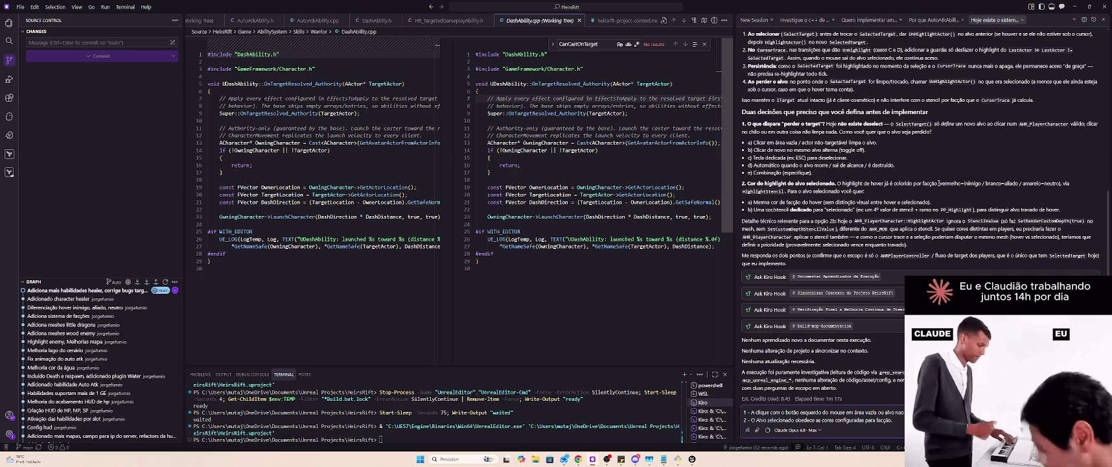
- Copy the red-enemy/white-ally/yellow-neutral colour list into the answer and send it
drag(938, 184, 1061, 183)
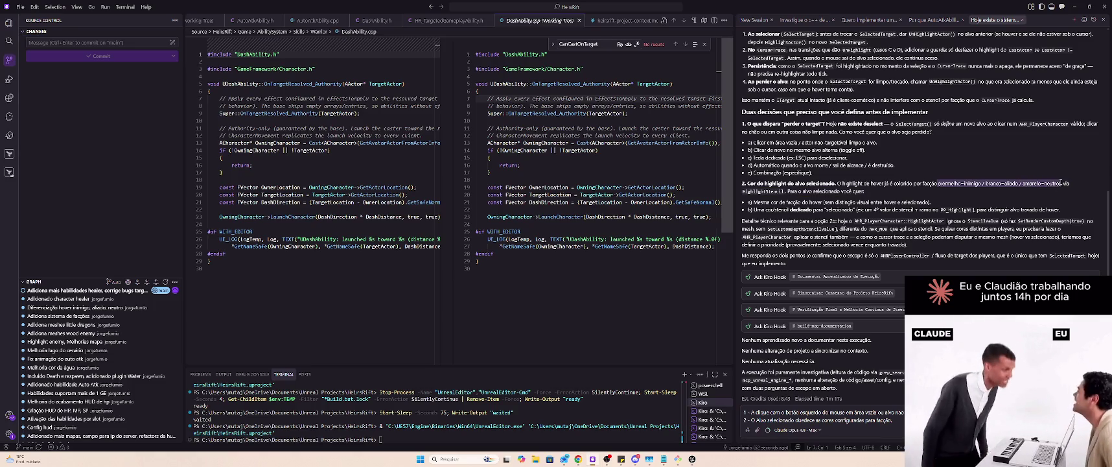
key(ctrl+c)
key(ctrl+v)
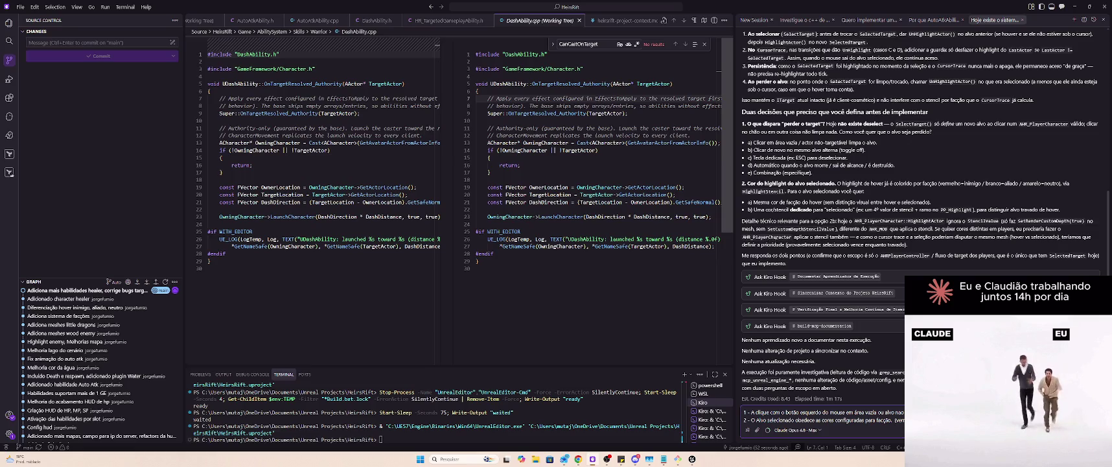
key(Return)
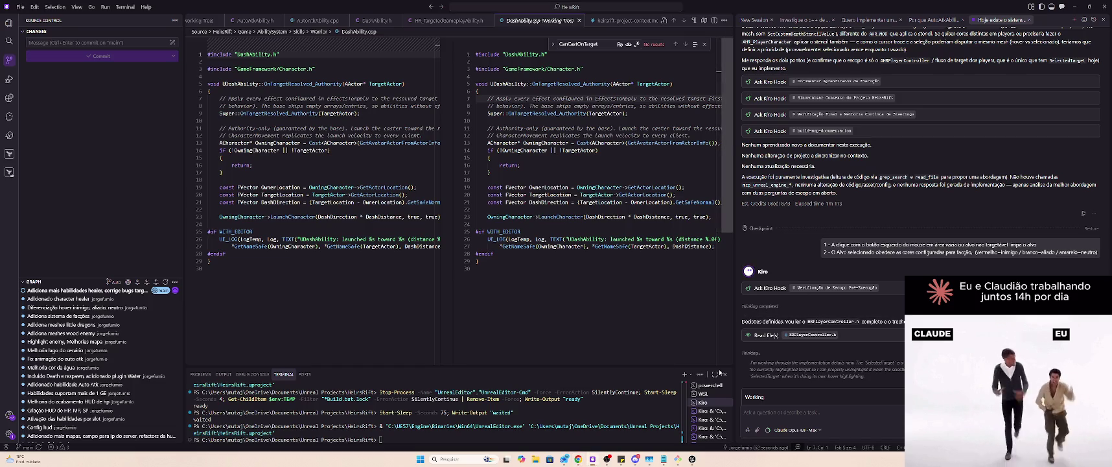
- Cycle through the taskbar windows and bring the Crunchyroll browser to the front
mouse_move(579, 459)
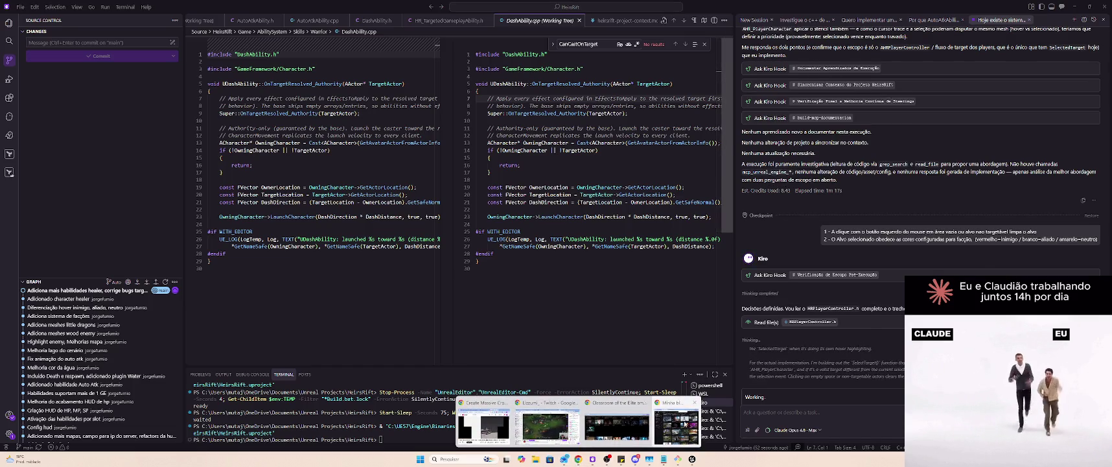
click(654, 422)
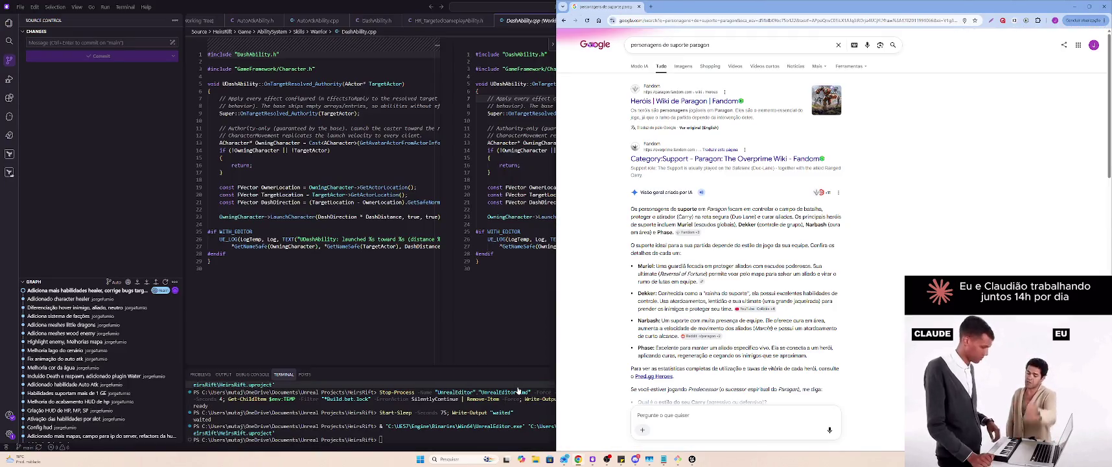
click(519, 391)
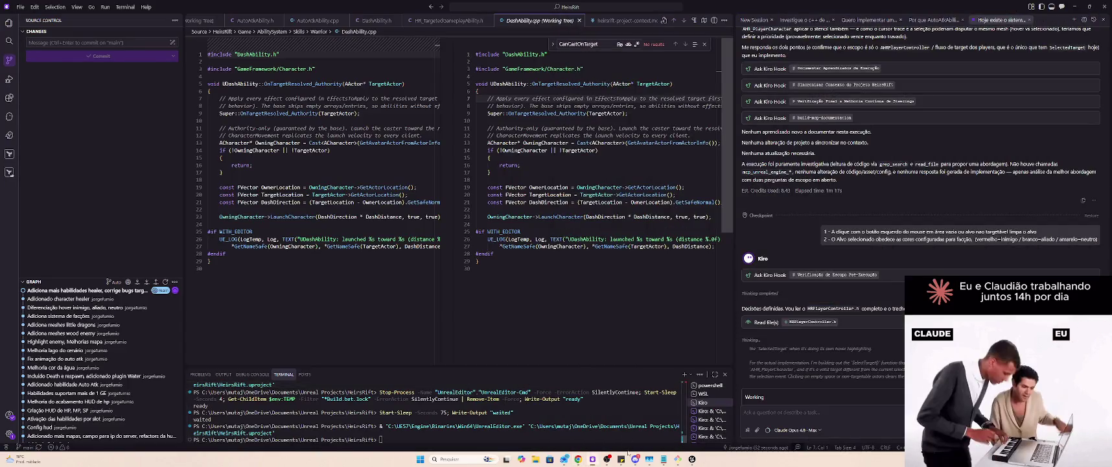
click(592, 460)
click(592, 460)
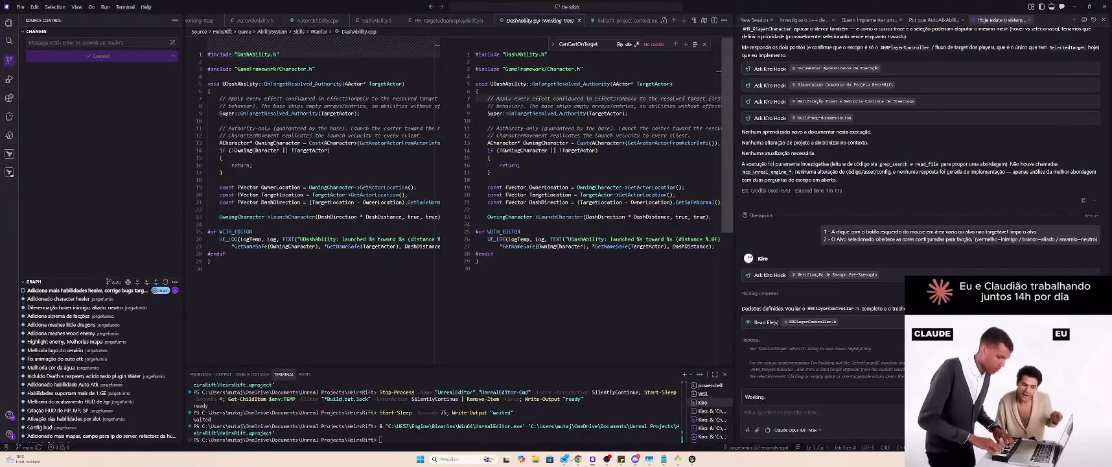
mouse_move(577, 460)
click(640, 419)
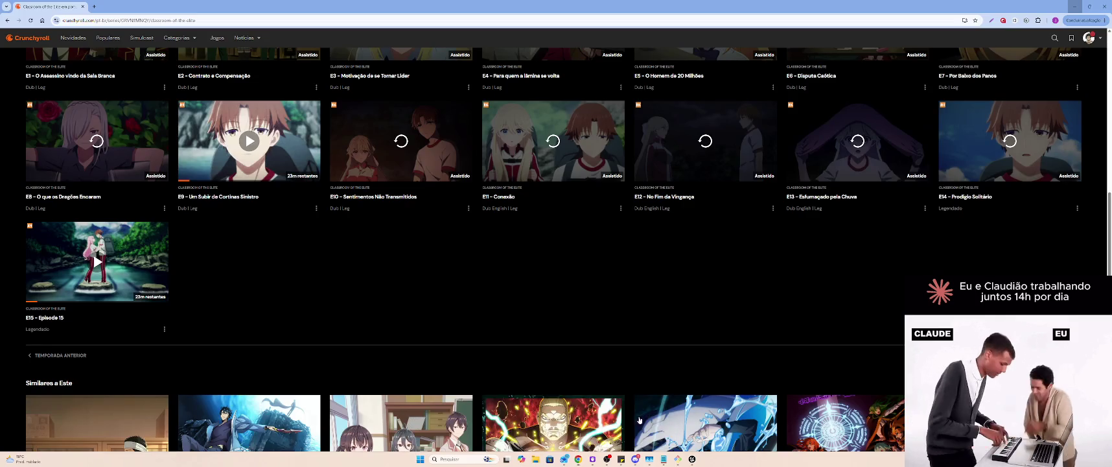
- Leave the Crunchyroll episode page and return to Kiro's DashAbility.cpp diff
scroll(547, 315, up, 3)
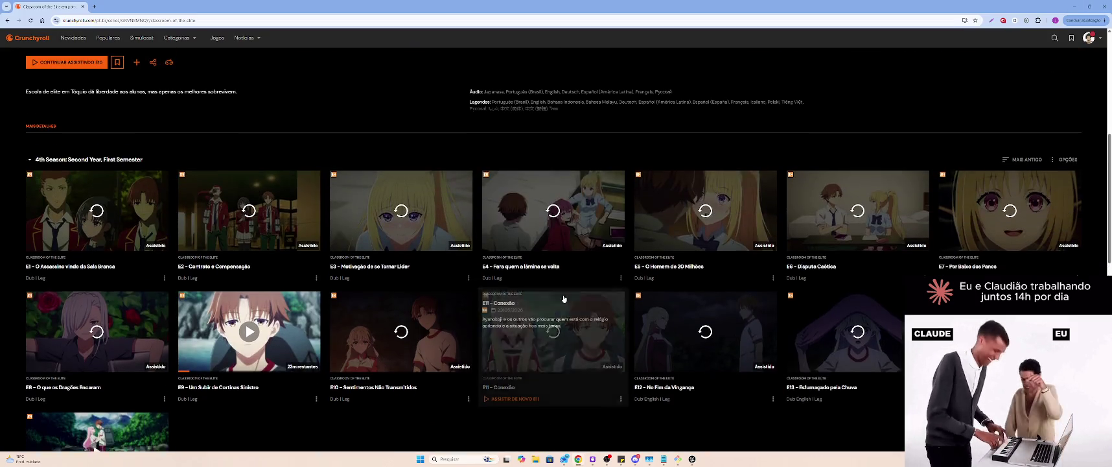
mouse_move(693, 186)
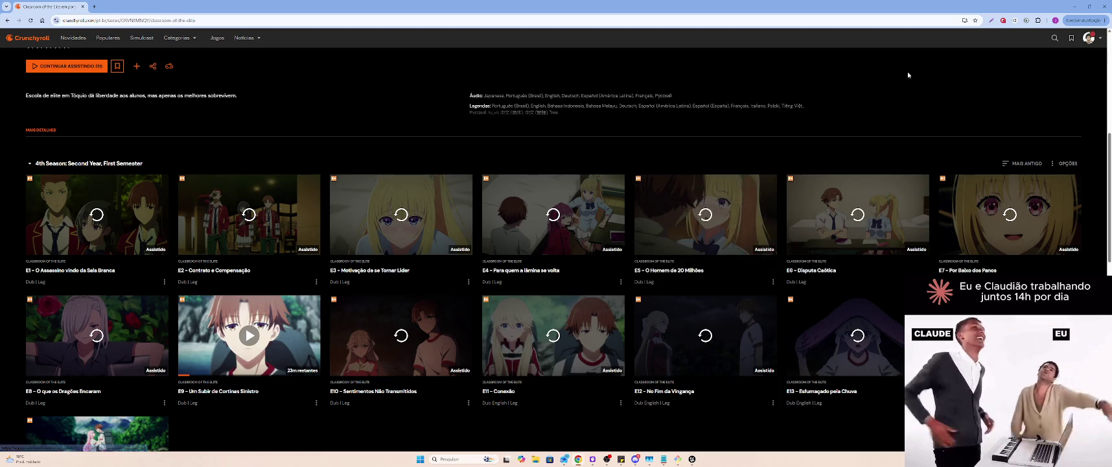
click(1105, 6)
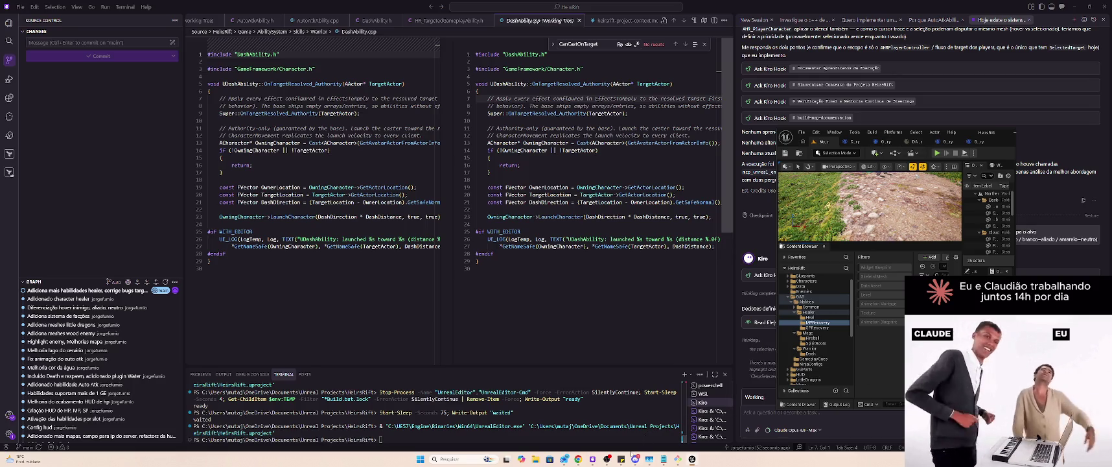
- Run git status in Git Bash, then return to Kiro showing Target.h
click(677, 459)
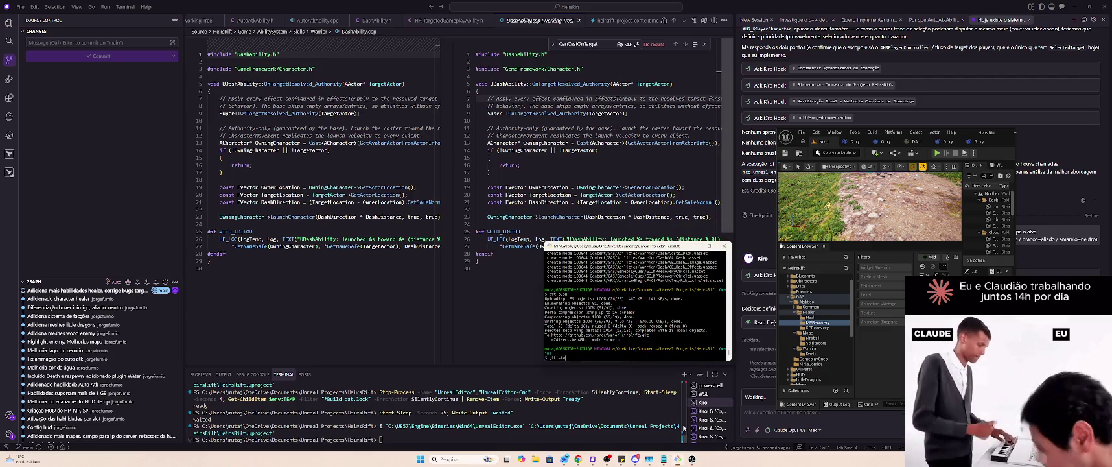
text(tus)
key(Return)
click(692, 13)
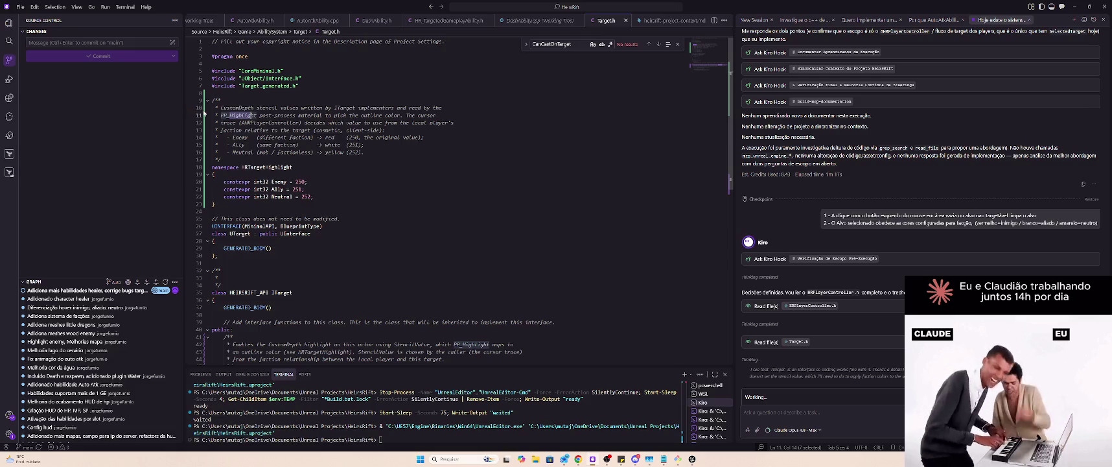
- Review Target.h's Enemy 250, Ally 251, Neutral 252 stencil values, then open HRPlayerController.cpp's diff
scroll(387, 128, down, 6)
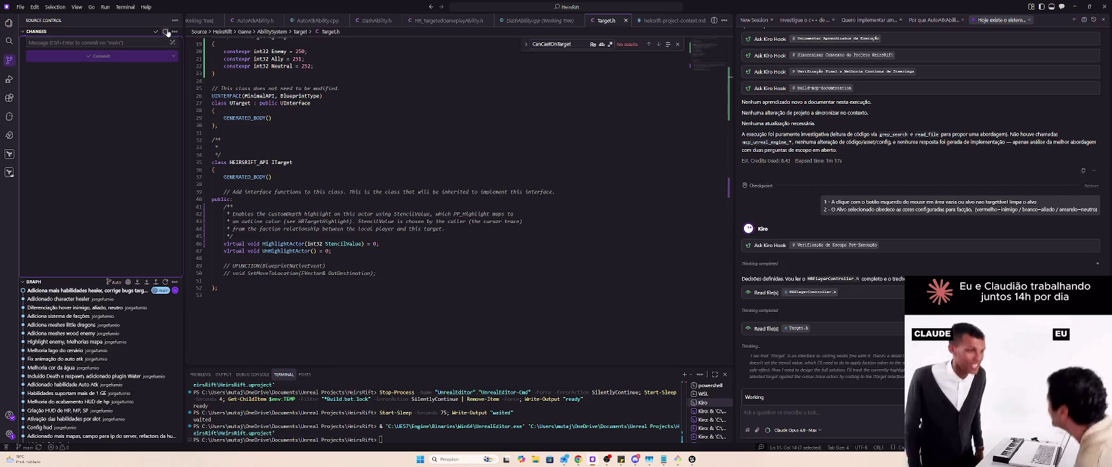
scroll(268, 132, up, 5)
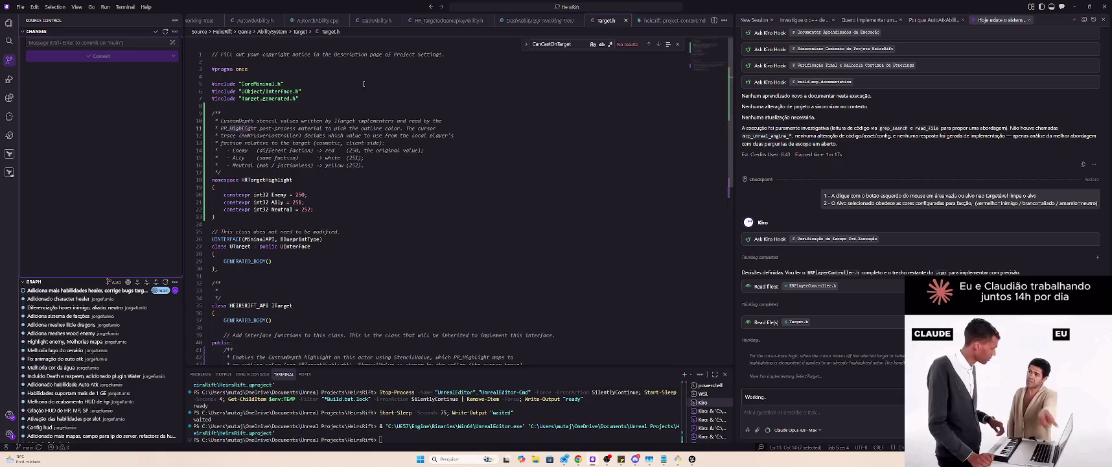
click(513, 22)
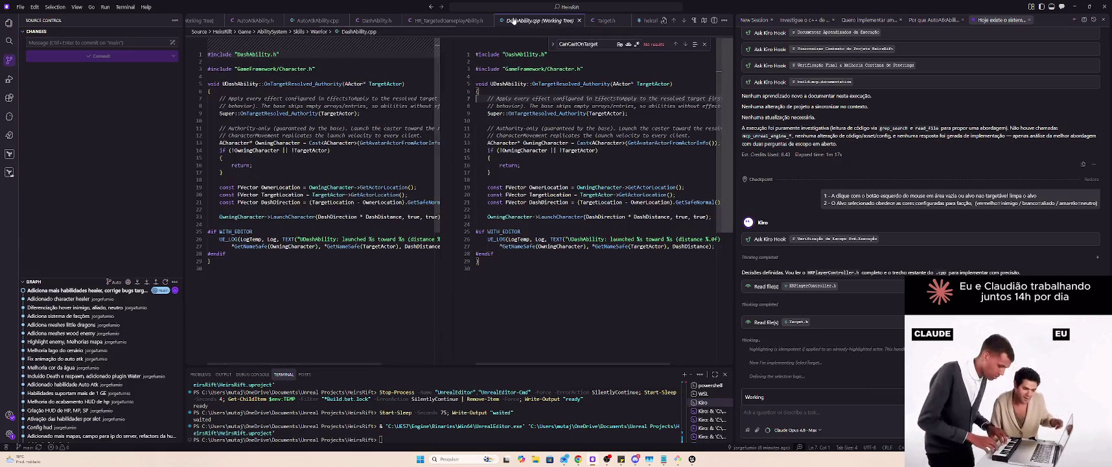
click(607, 20)
click(363, 222)
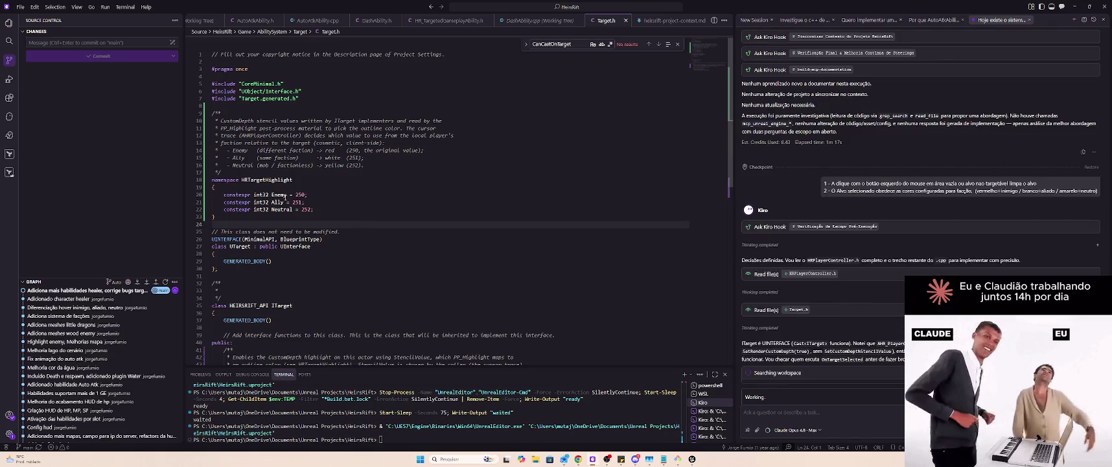
click(317, 199)
click(357, 209)
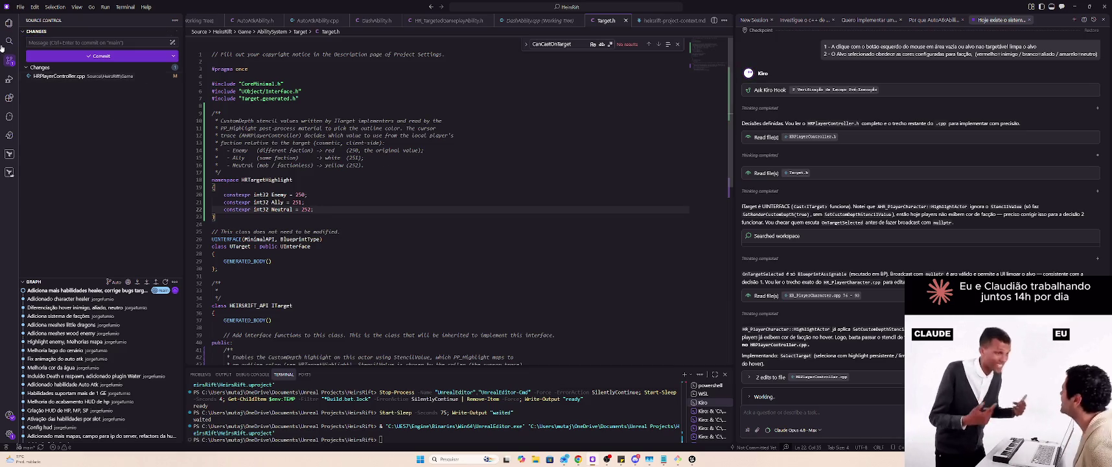
click(88, 76)
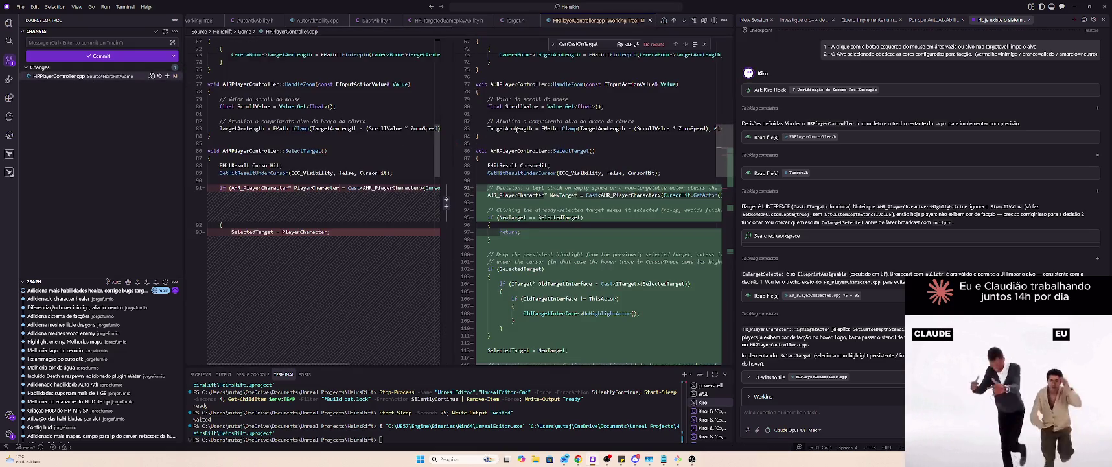
- Scroll through the HRPlayerController.cpp diff to review SelectTarget's new faction-coloured highlight changes
scroll(516, 130, down, 1)
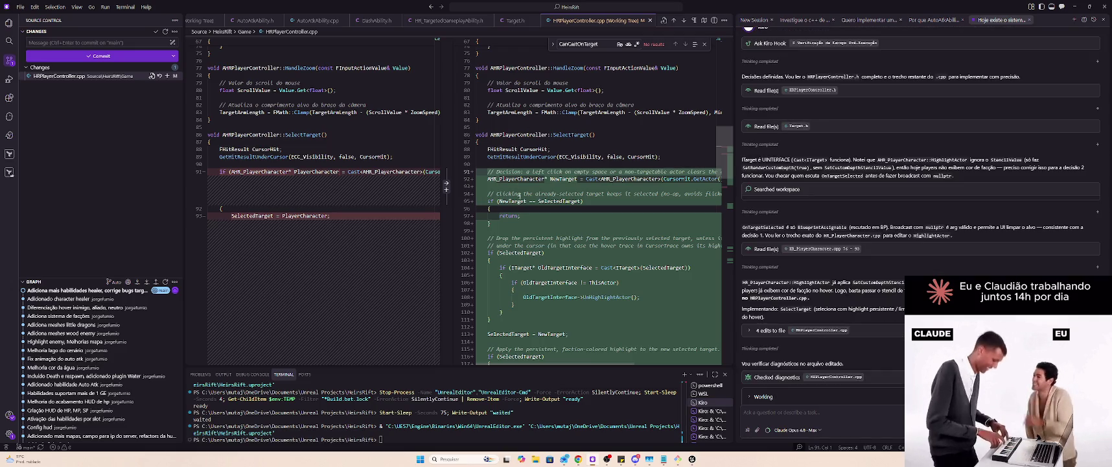
scroll(518, 197, down, 5)
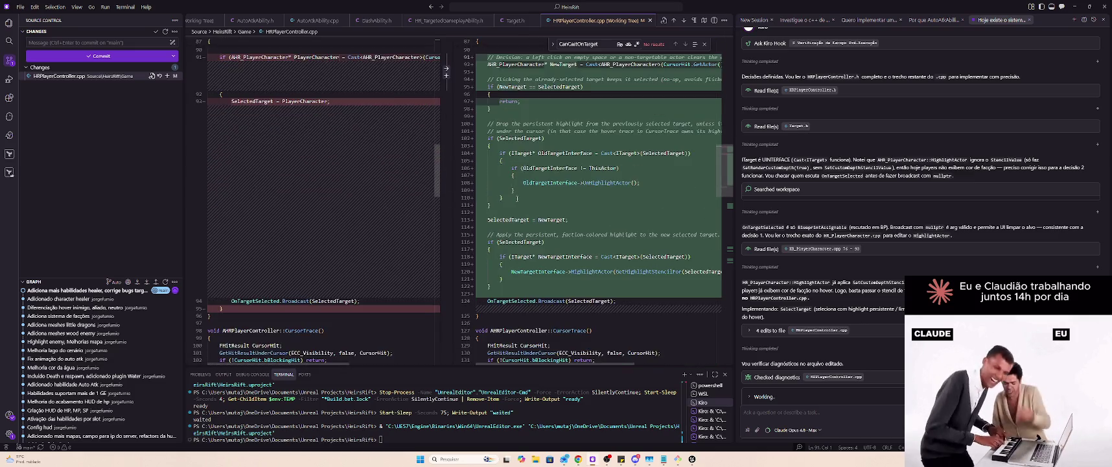
scroll(517, 198, down, 10)
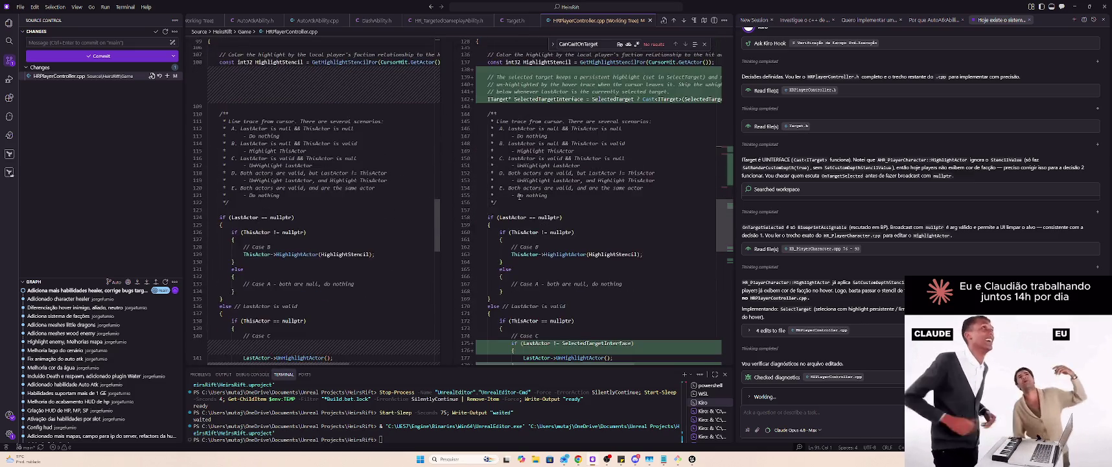
scroll(519, 195, down, 10)
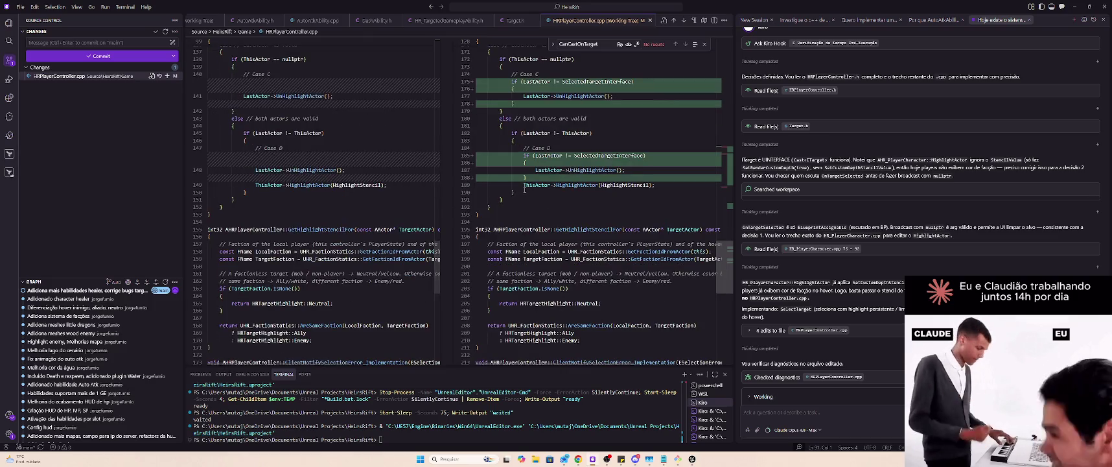
scroll(525, 189, up, 6)
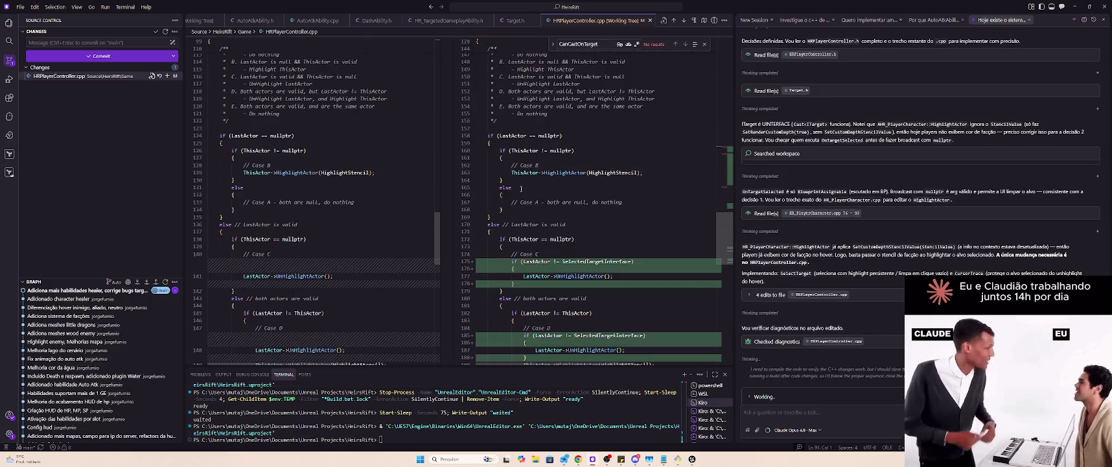
scroll(520, 189, down, 3)
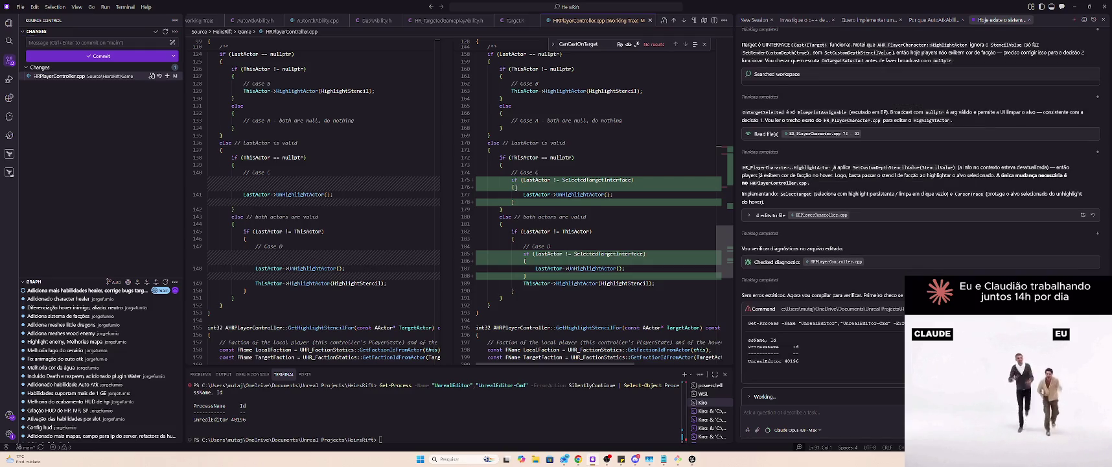
scroll(514, 187, down, 3)
scroll(518, 181, down, 3)
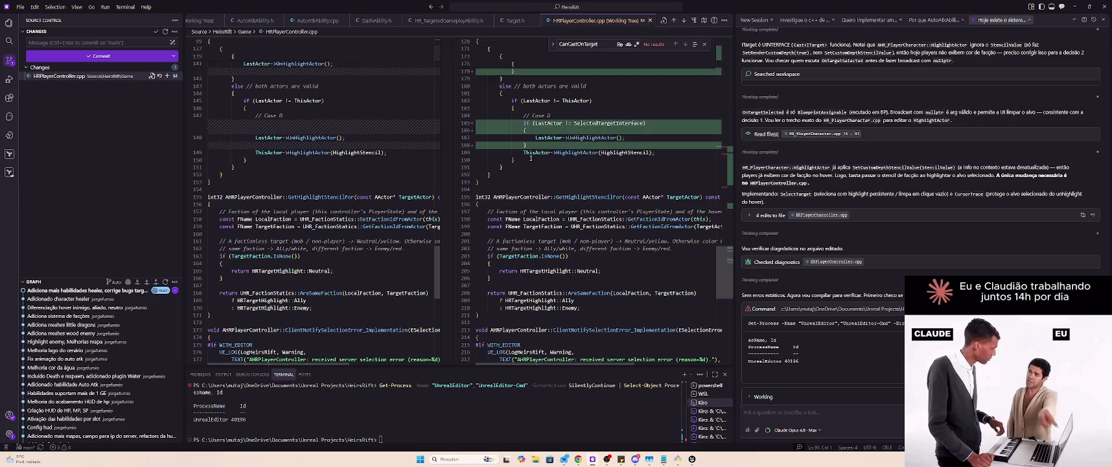
scroll(530, 158, down, 6)
scroll(531, 157, up, 6)
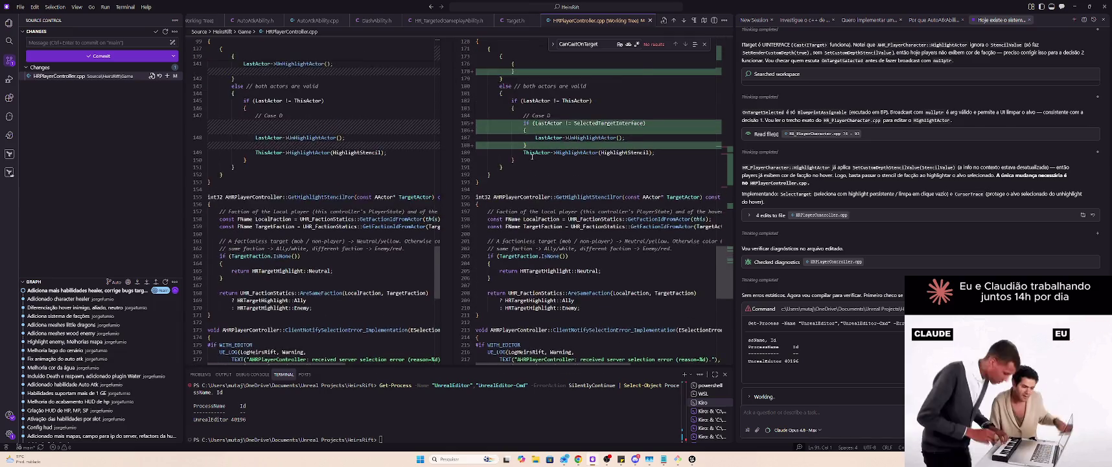
scroll(532, 156, up, 4)
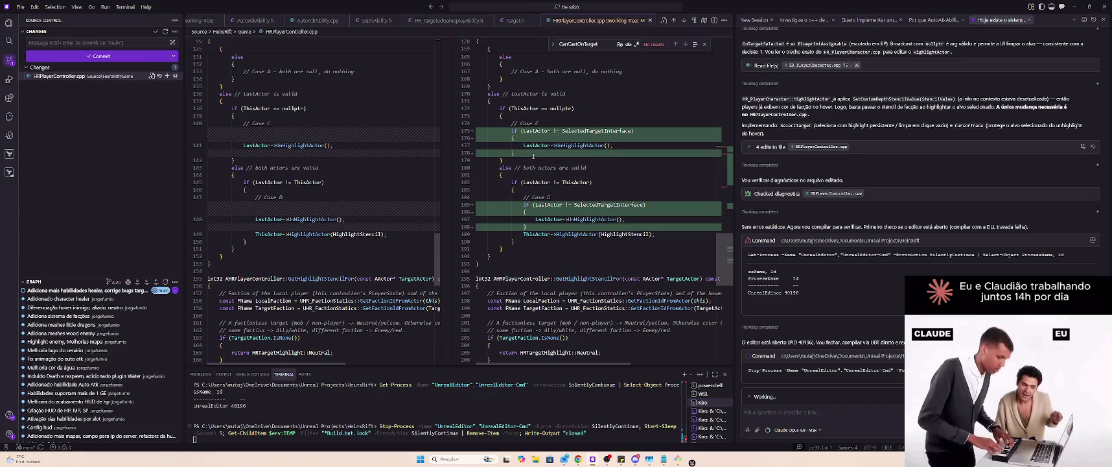
scroll(534, 156, up, 4)
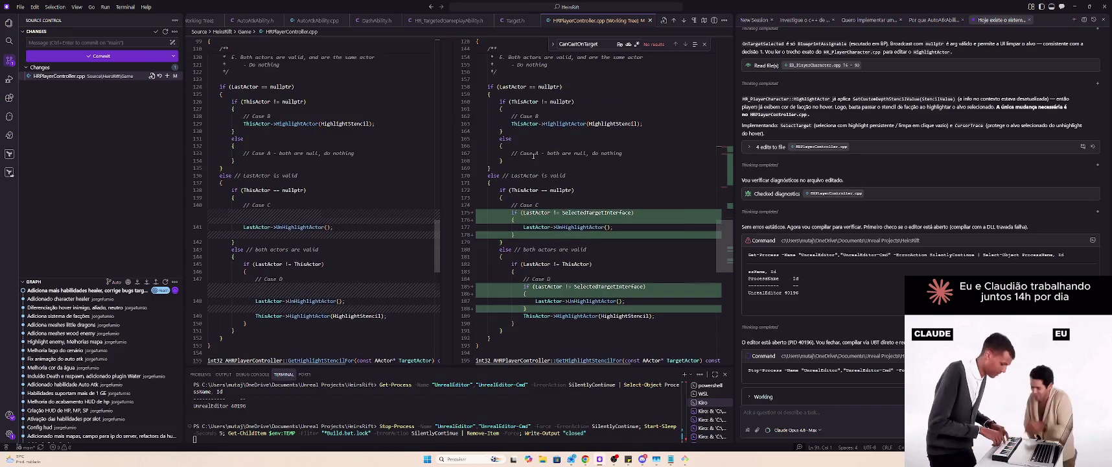
scroll(534, 156, up, 8)
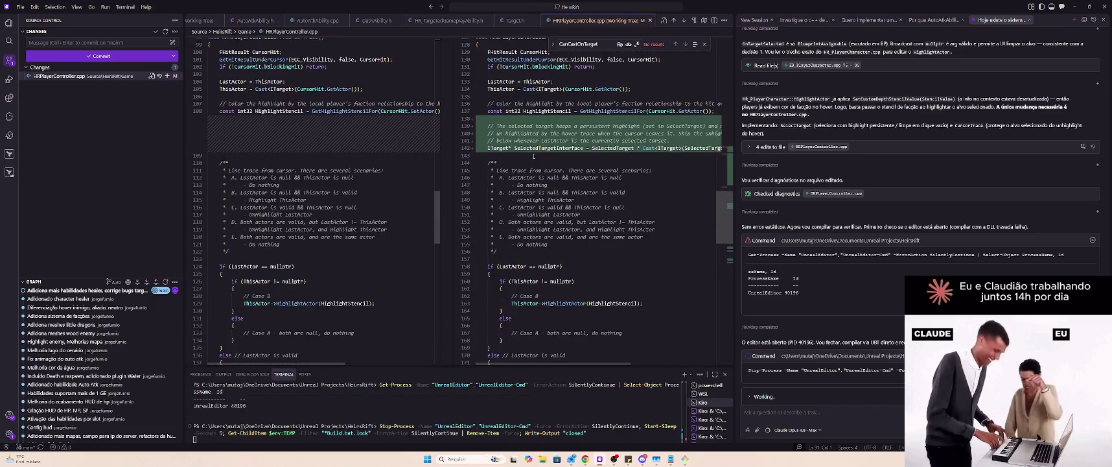
scroll(534, 156, up, 14)
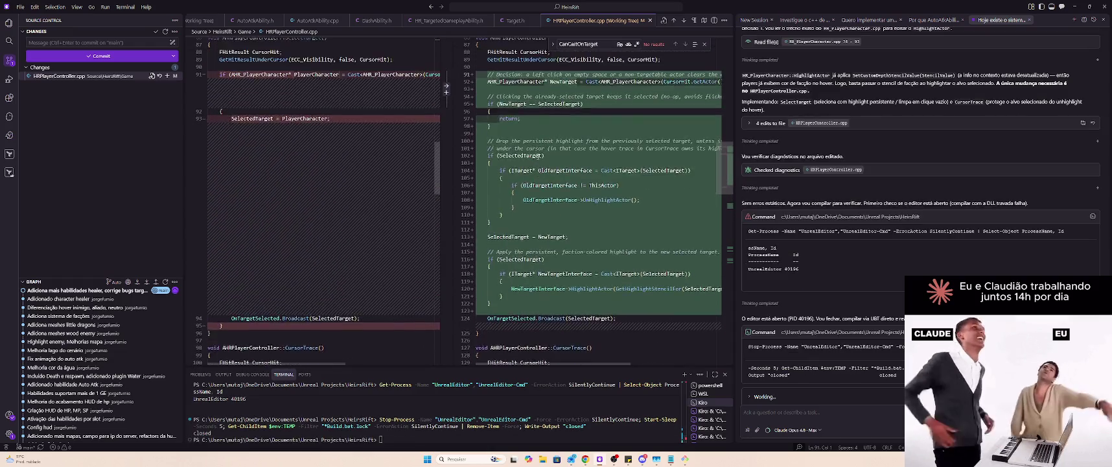
scroll(537, 156, up, 7)
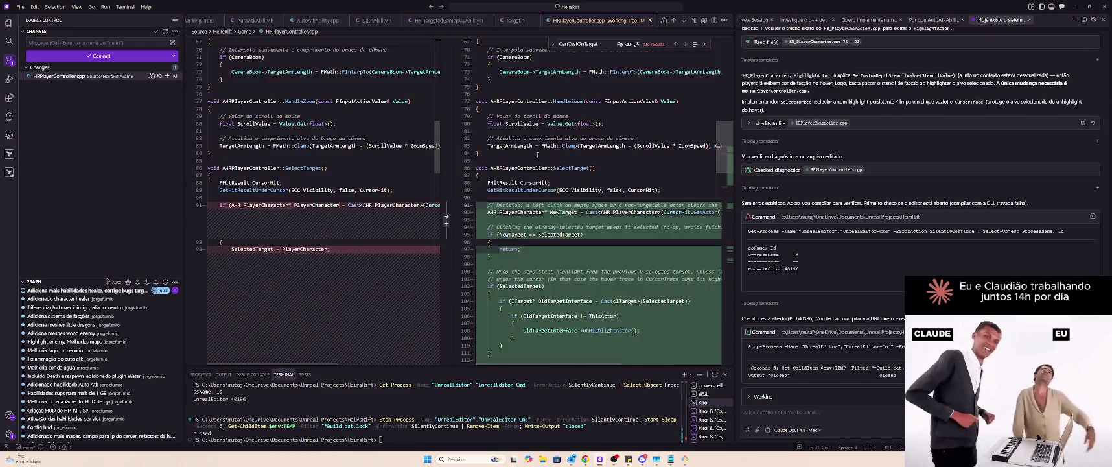
scroll(537, 155, down, 9)
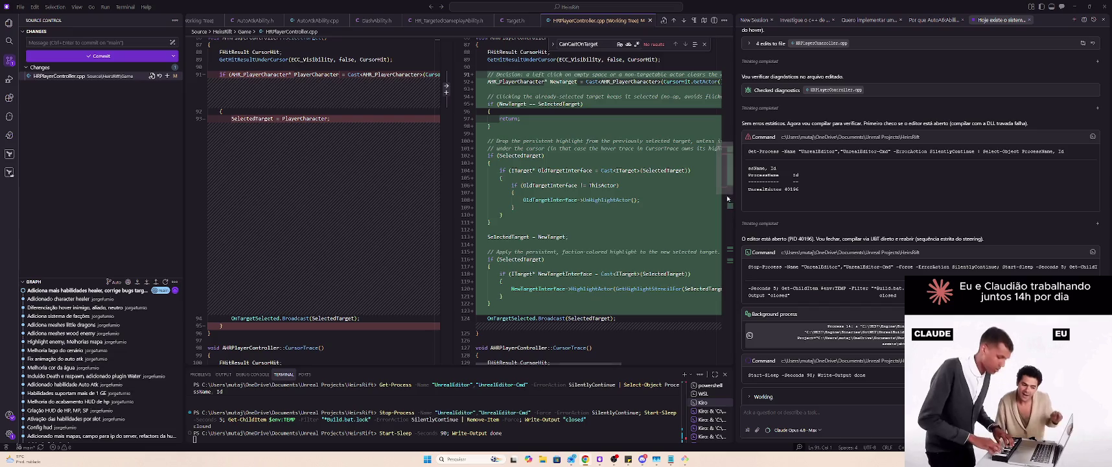
mouse_move(727, 198)
mouse_down()
mouse_move(712, 318)
mouse_move(729, 63)
mouse_move(725, 180)
mouse_up()
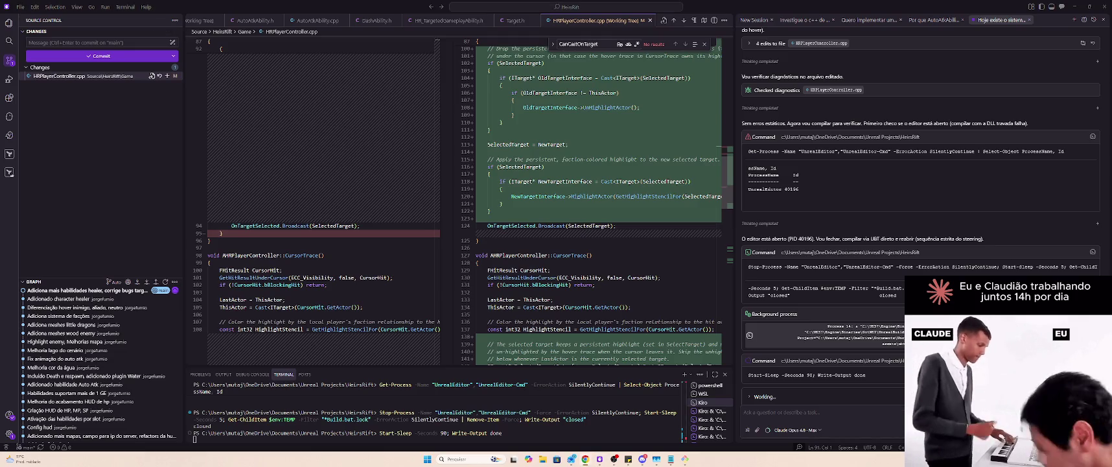
scroll(641, 141, up, 5)
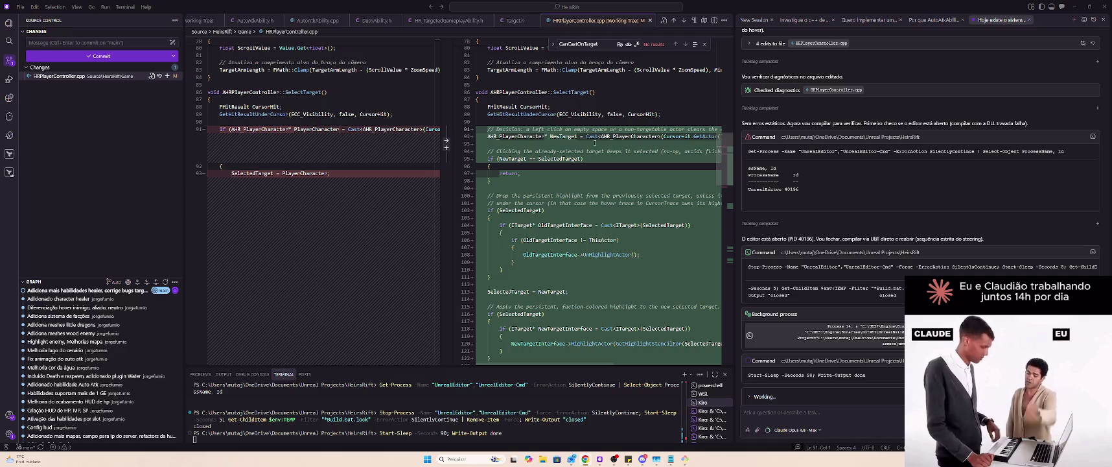
scroll(588, 141, down, 2)
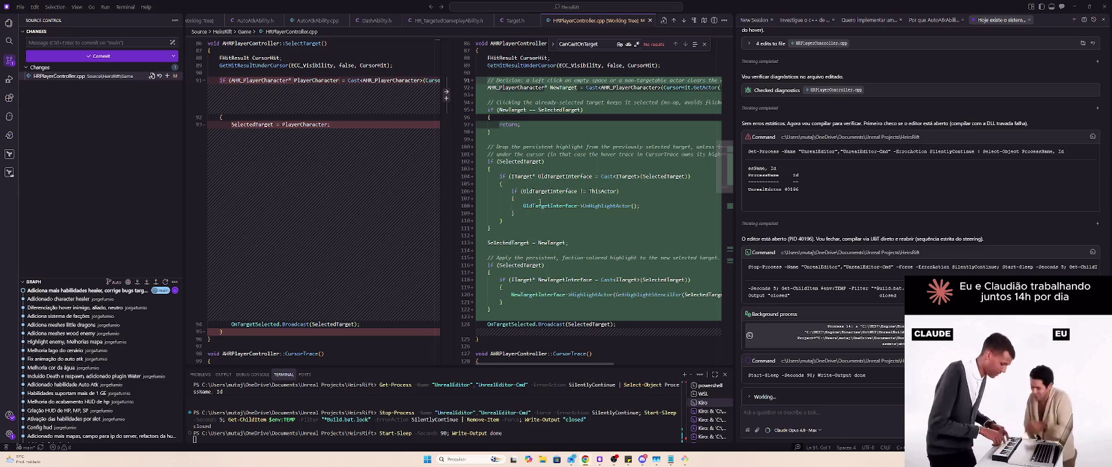
click(540, 202)
double_click(542, 206)
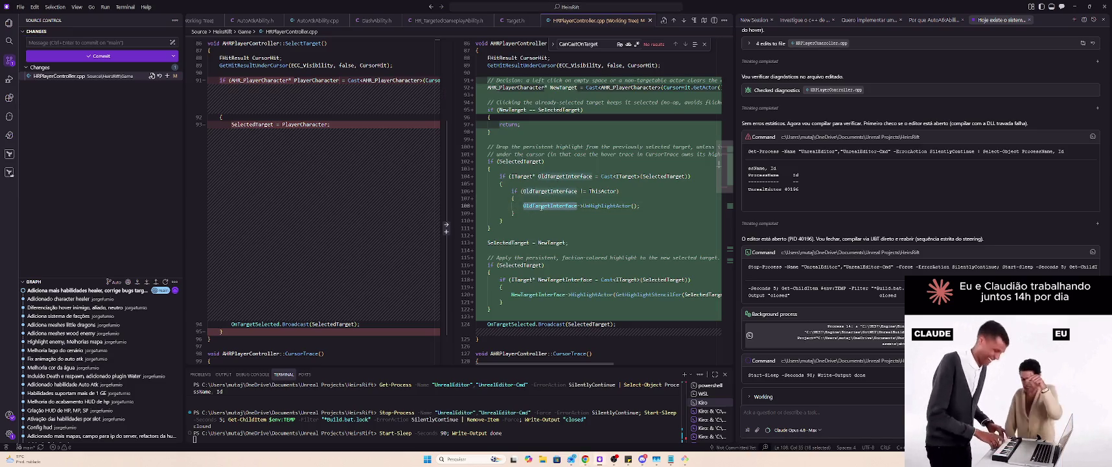
scroll(548, 206, down, 3)
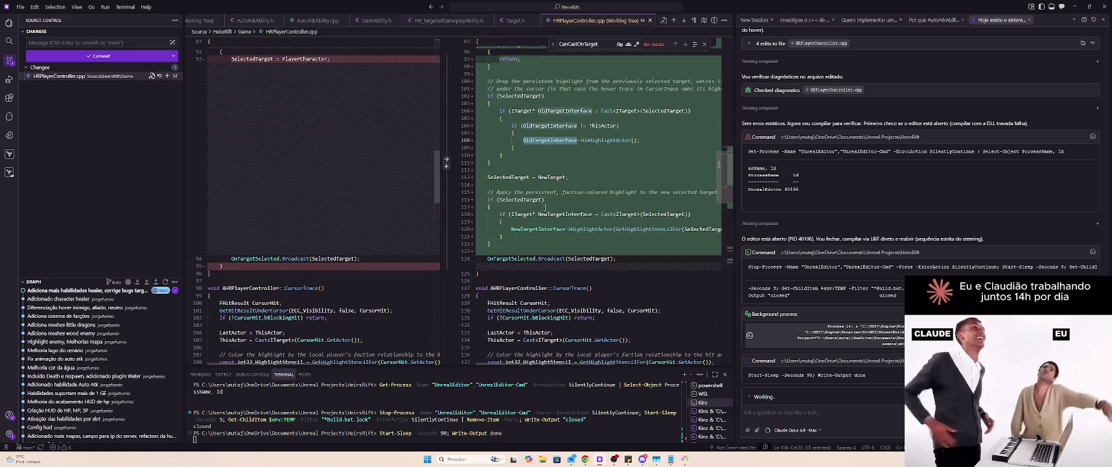
click(558, 202)
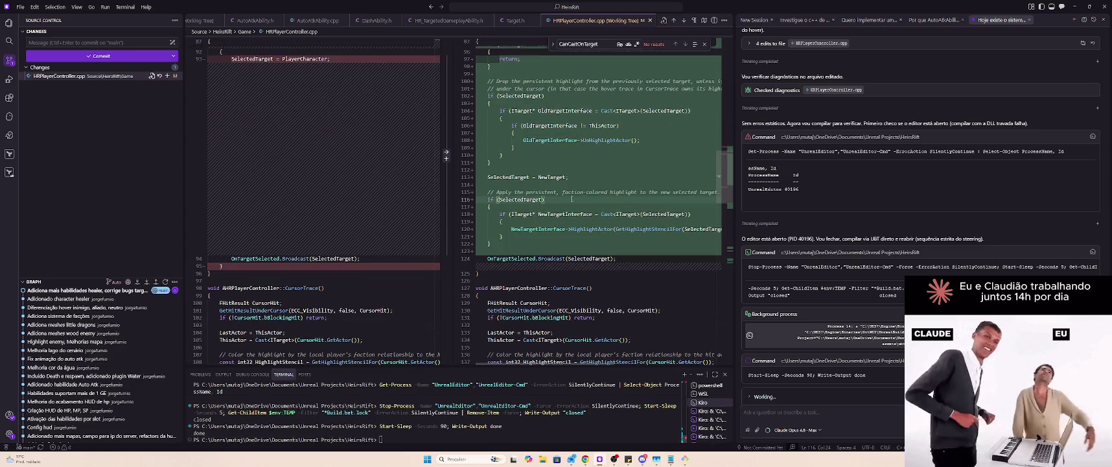